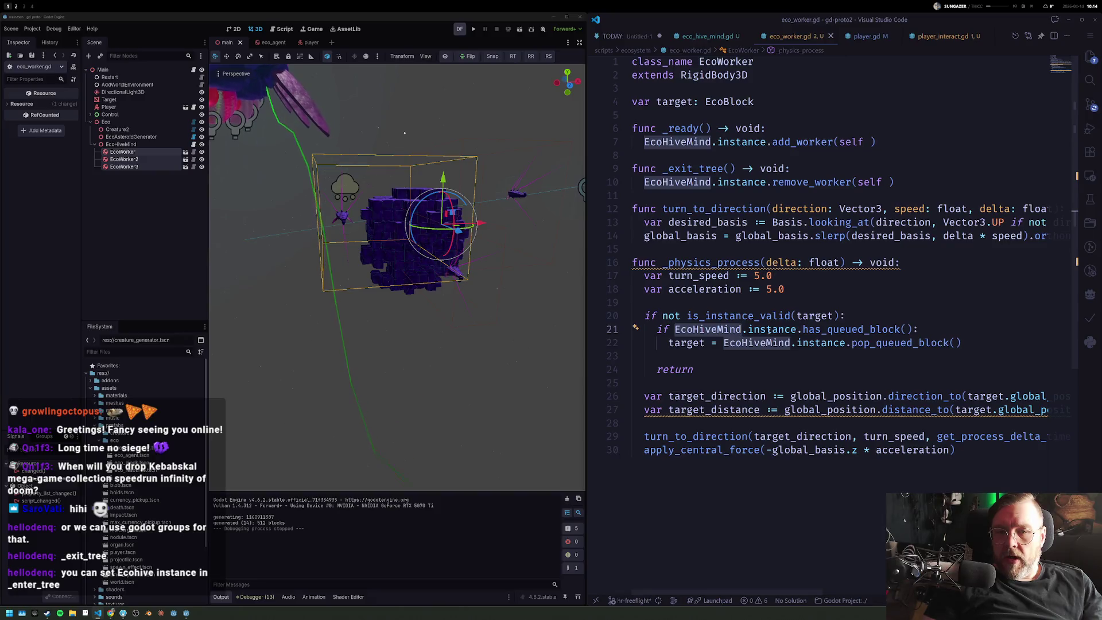
Step: Look up has_queued_block and the player's is_pressed check, then return to player_interact.gd
ctrl+click(865, 328)
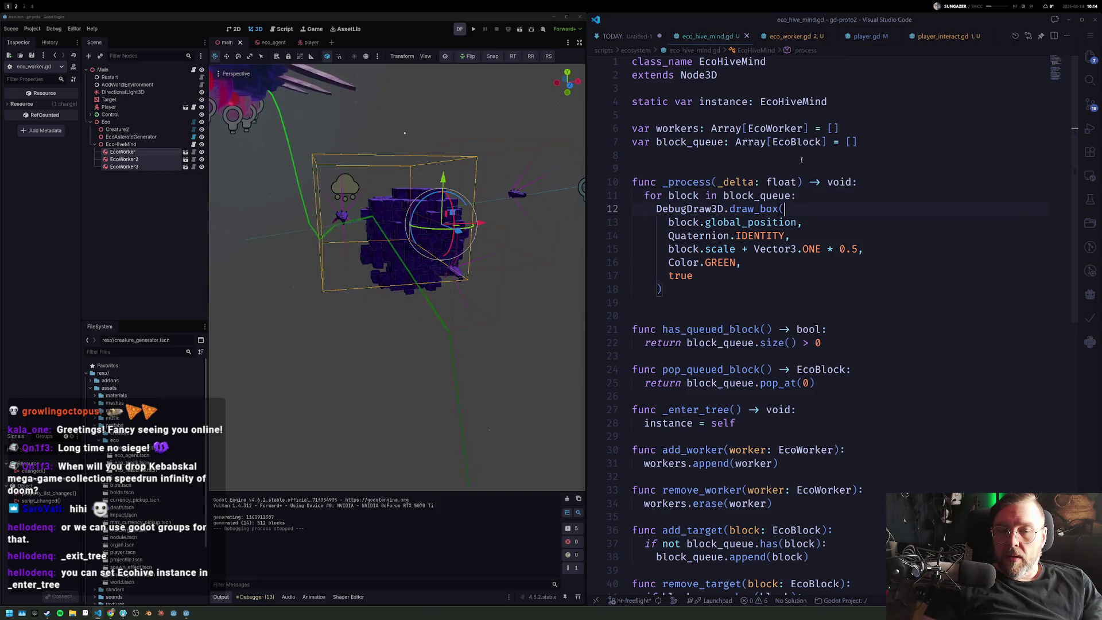
click(870, 36)
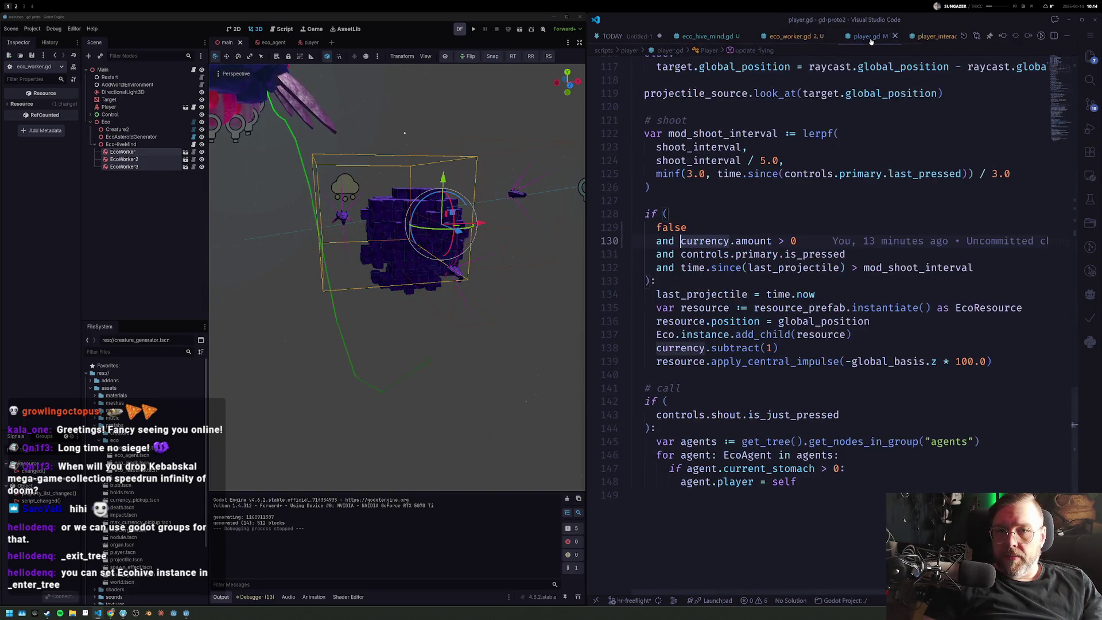
click(821, 254)
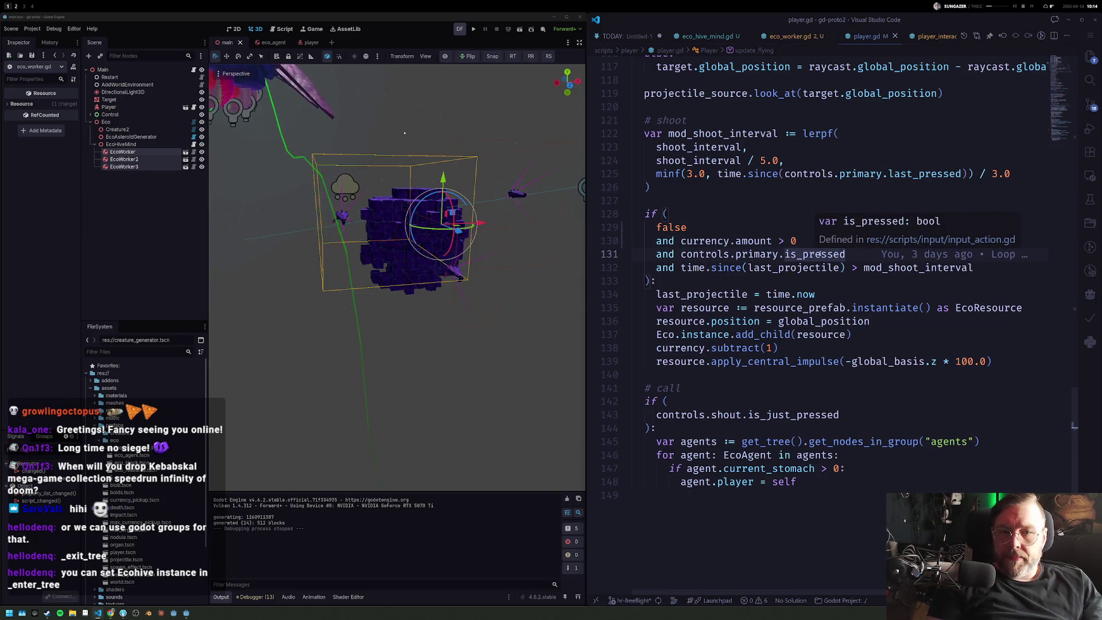
key(ctrl+w)
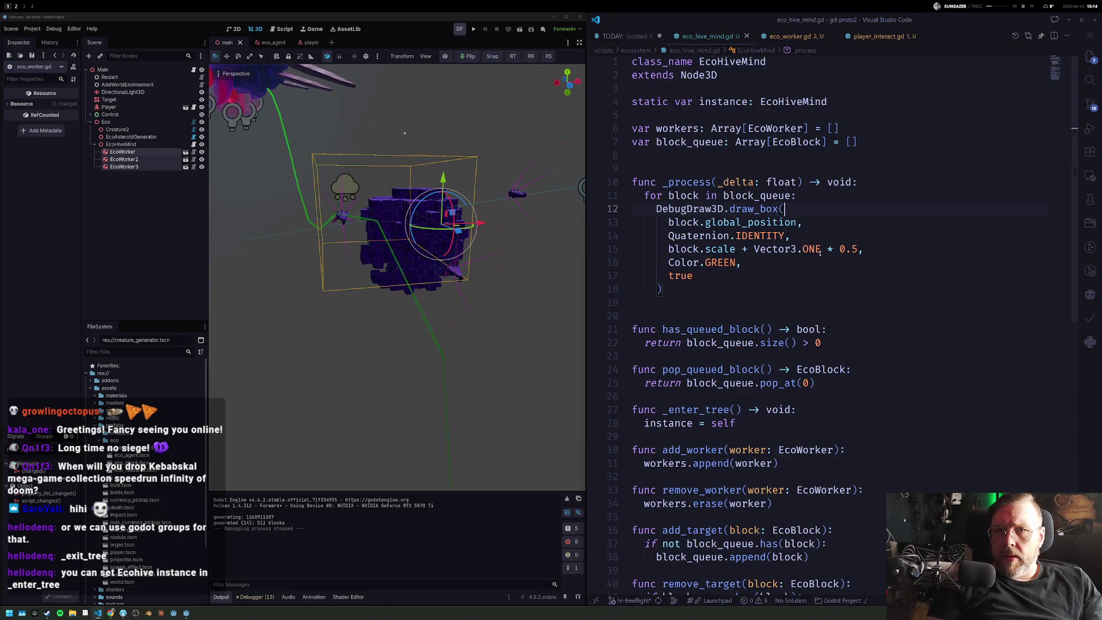
key(ctrl+Tab)
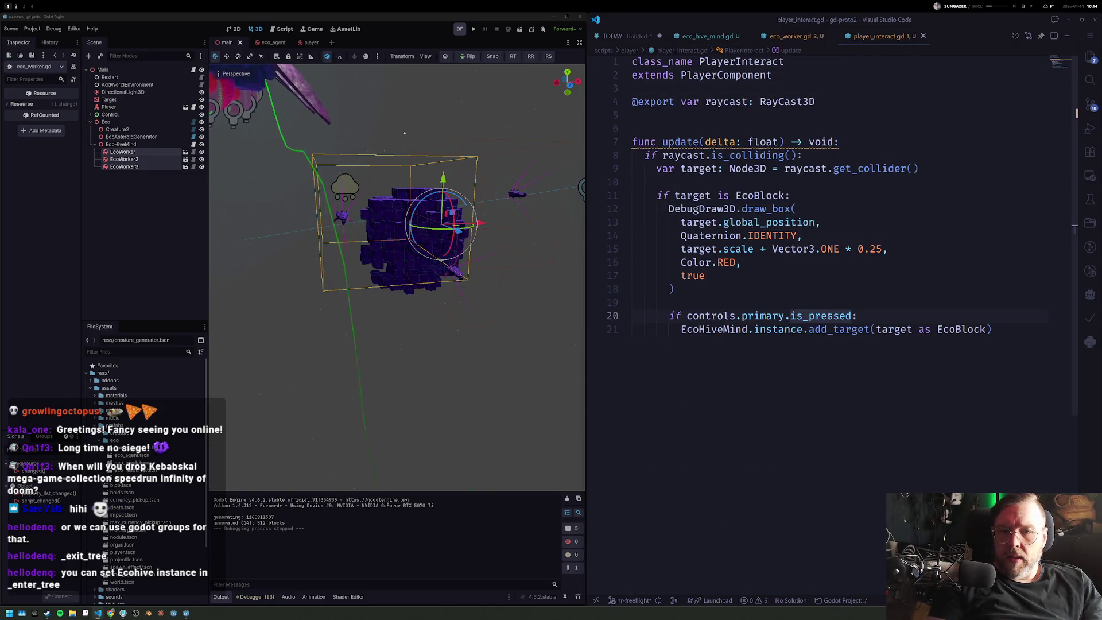
text(is_ju)
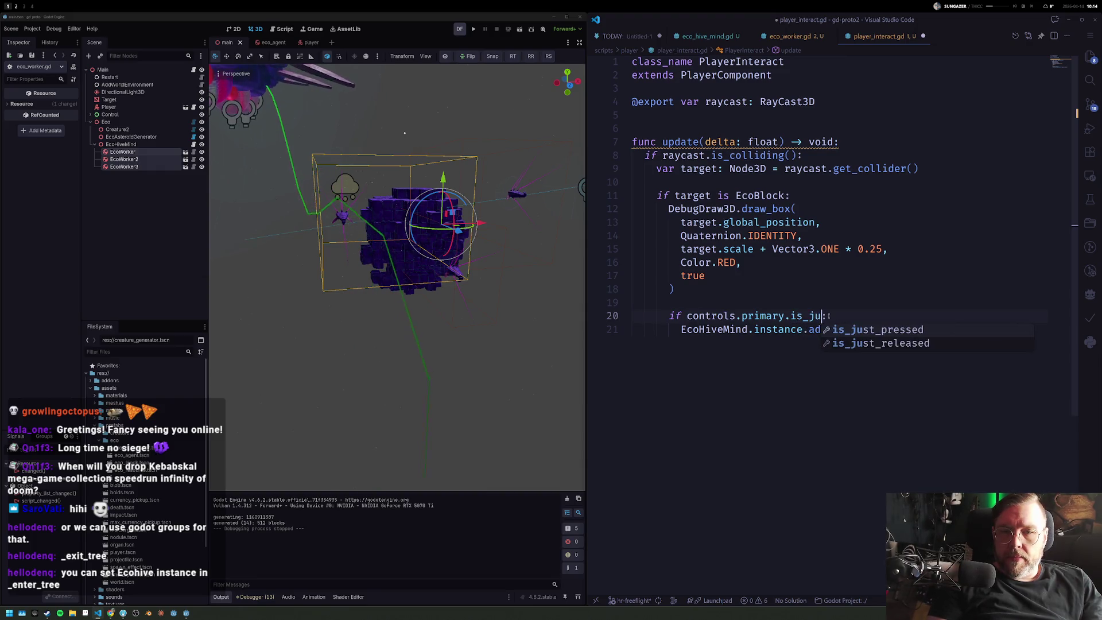
Step: Change line 20 to Input.is_just_pressed, save the script and run the game
key(Return)
key(ctrl+s)
text(:)
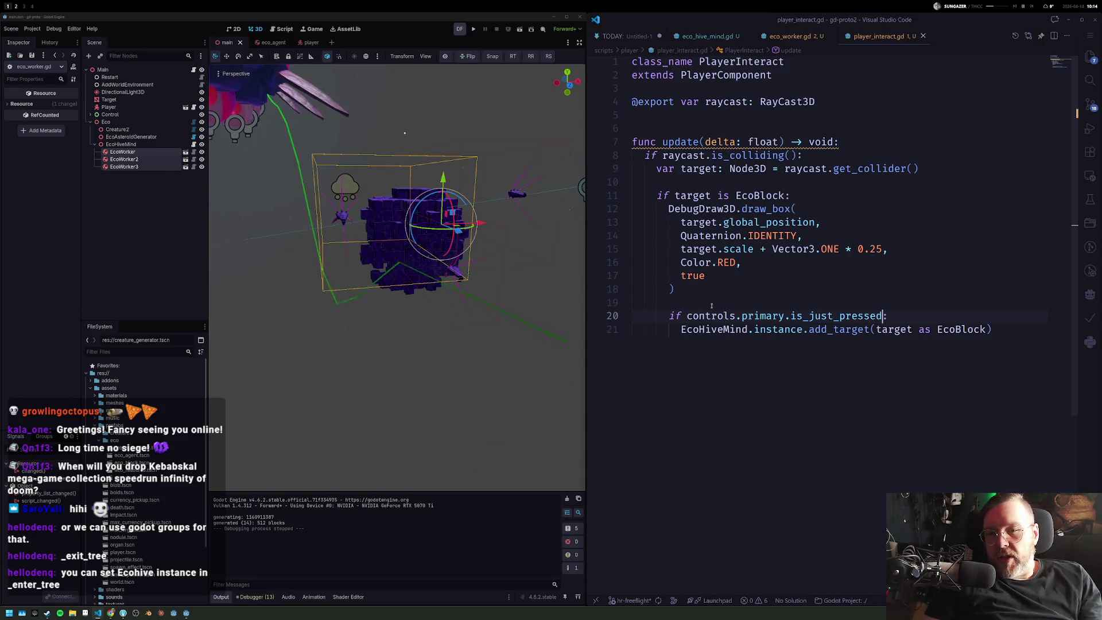
key(F5)
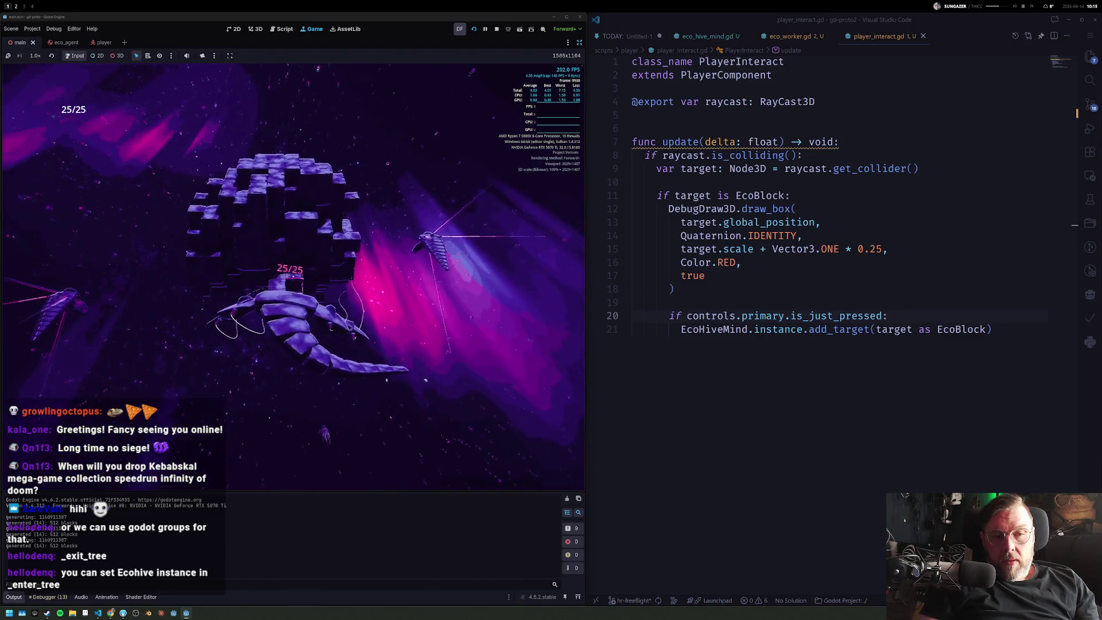
key(F8)
click(861, 278)
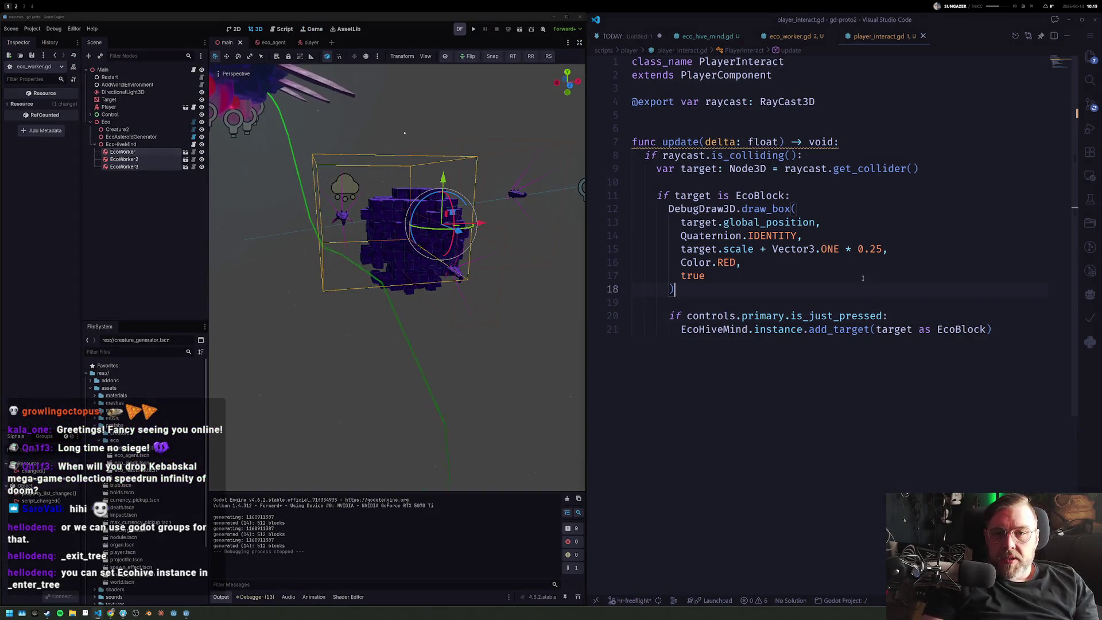
Step: Copy the DebugDraw3D.draw_box call from player_interact.gd
key(Up)
key(Up)
key(Up)
key(Down)
key(Home)
key(shift+Down)
key(ctrl+c)
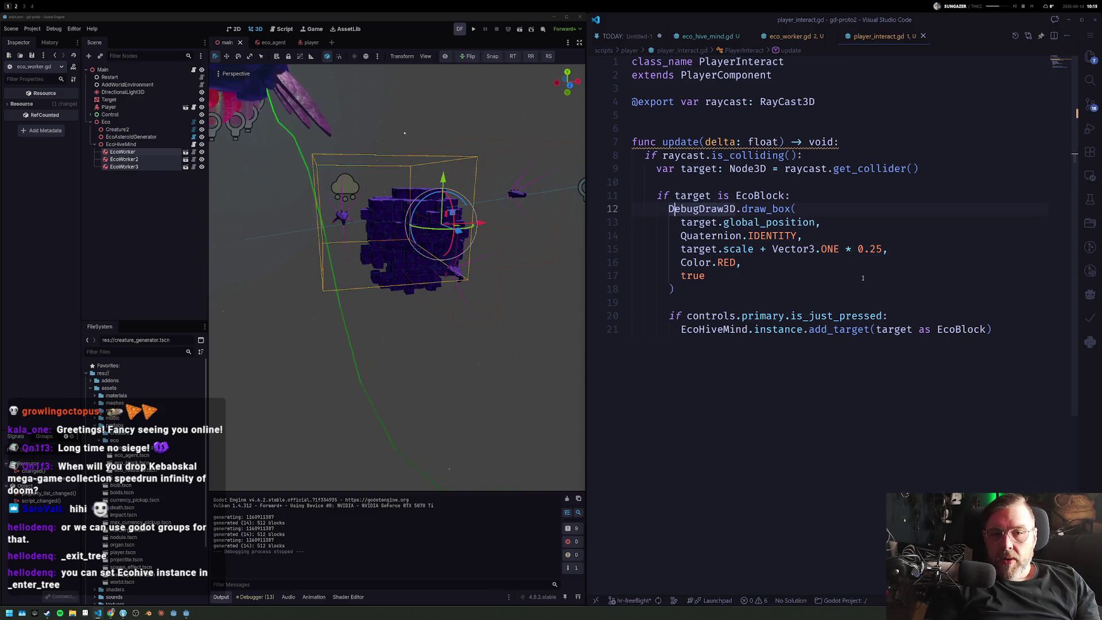
key(shift+Down)
key(shift+Down)
key(shift+Down)
key(shift+Down)
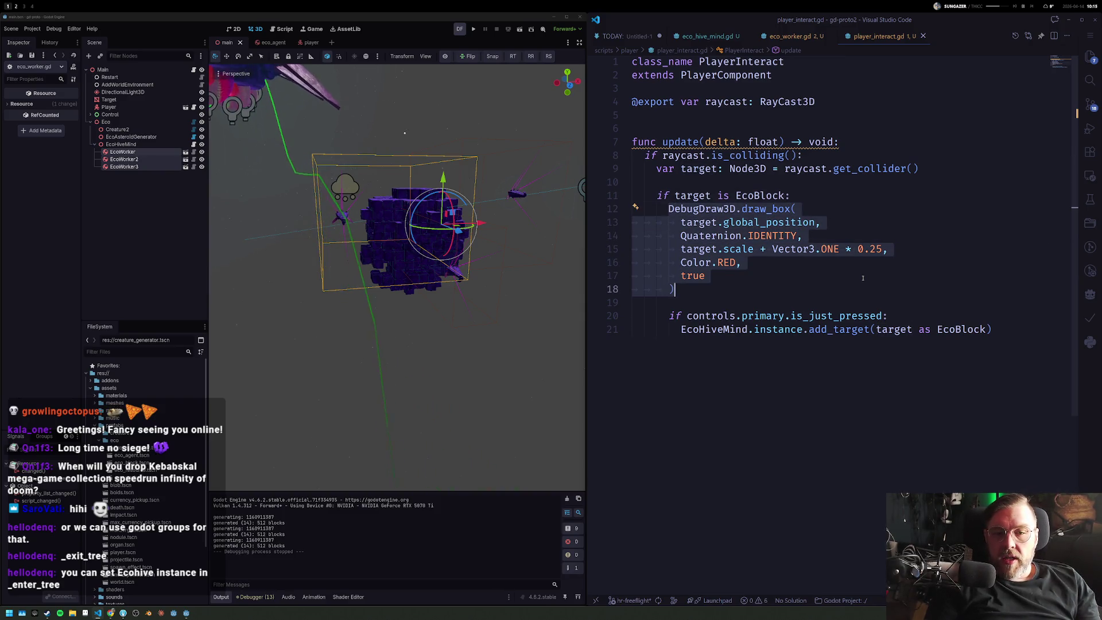
Step: Paste the draw_box call at the end of _physics_process in eco_worker.gd, de-indented one level
click(790, 37)
click(779, 315)
key(Down)
key(Down)
key(Down)
key(Down)
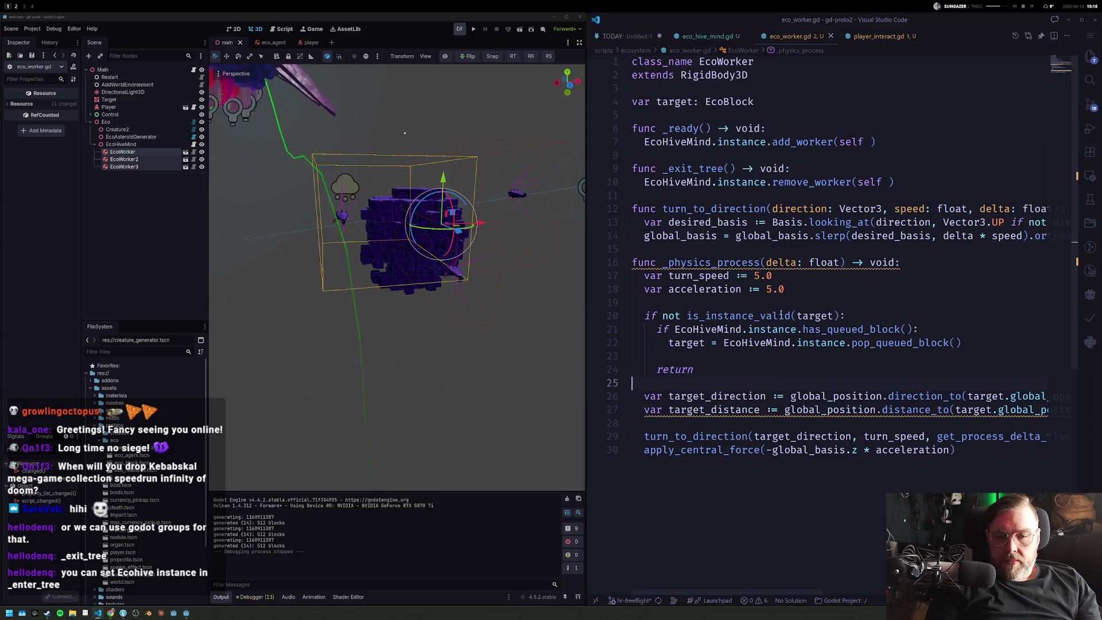
key(End)
key(Down)
key(Return)
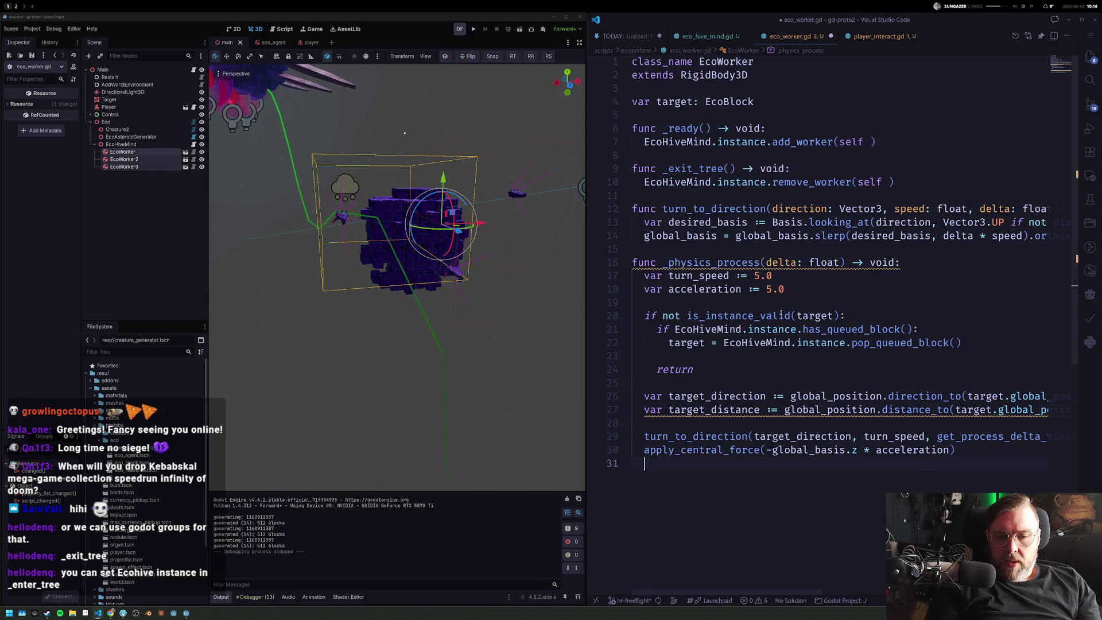
key(ctrl+v)
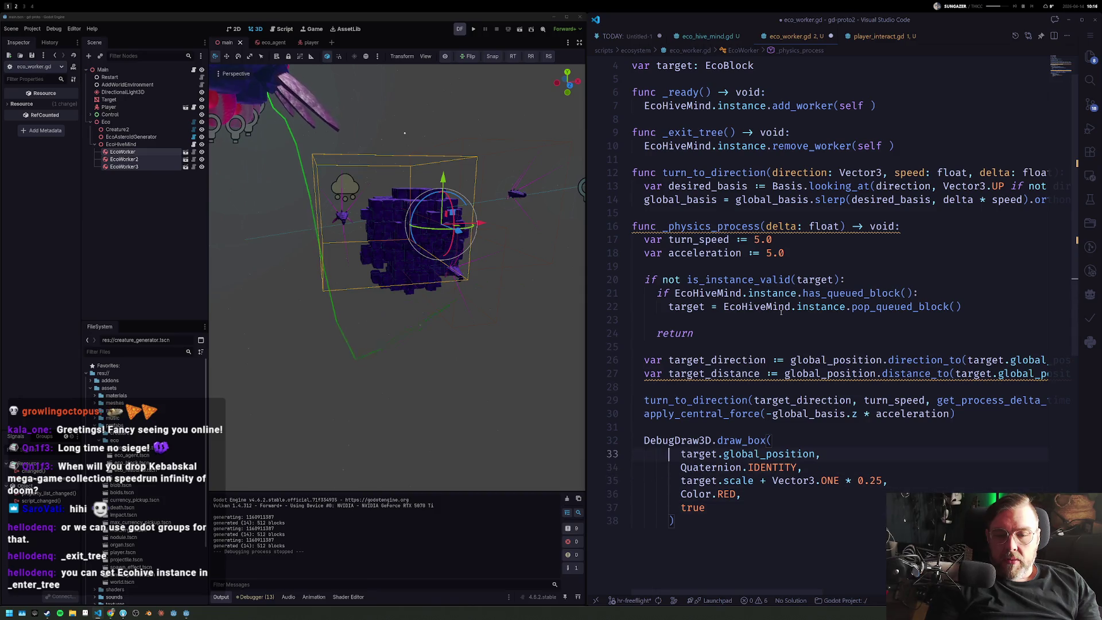
key(shift+Down)
key(shift+Down)
key(shift+Down)
key(shift+Down)
key(shift+Down)
key(shift+Tab)
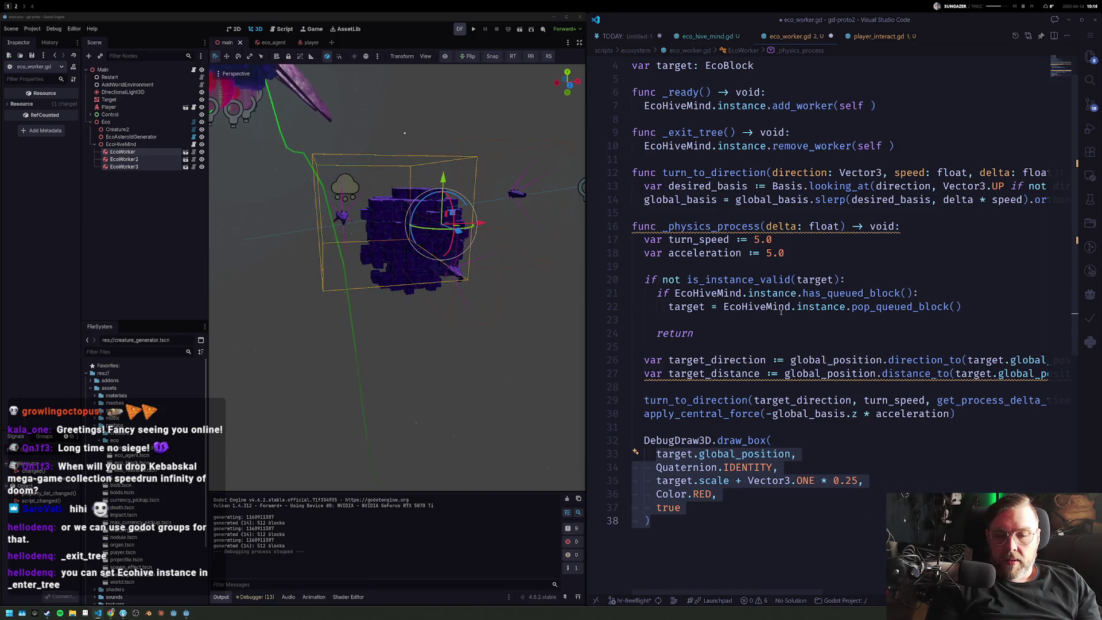
key(Left)
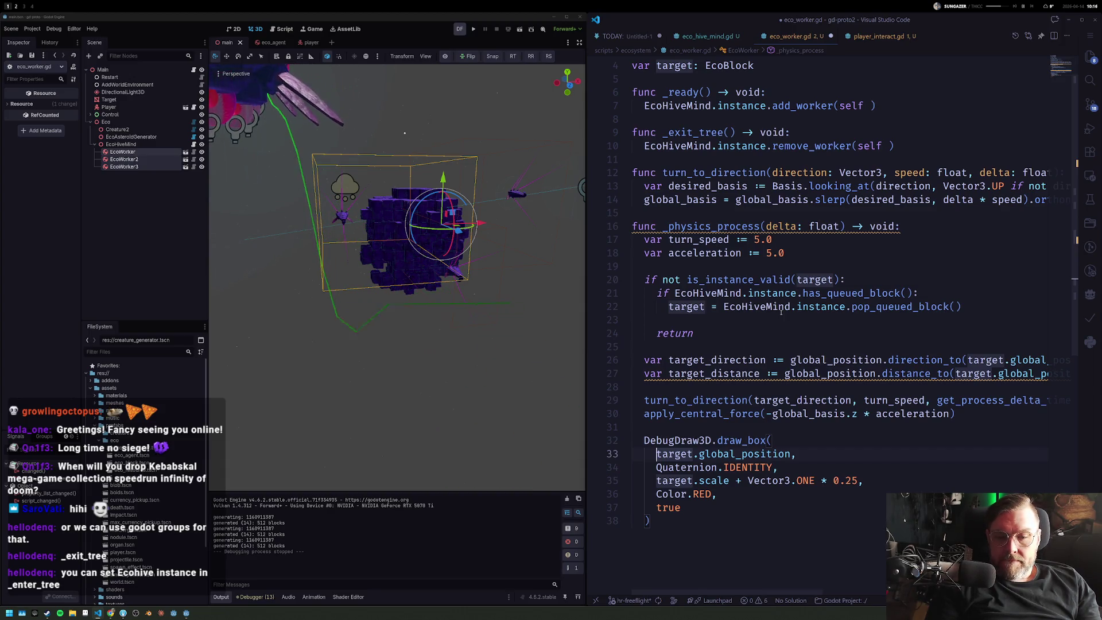
Step: Start a DebugDraw3D line above it and colour the worker's target box Color.BLUE_VIOLET
key(Up)
key(Up)
key(Return)
text(Debu)
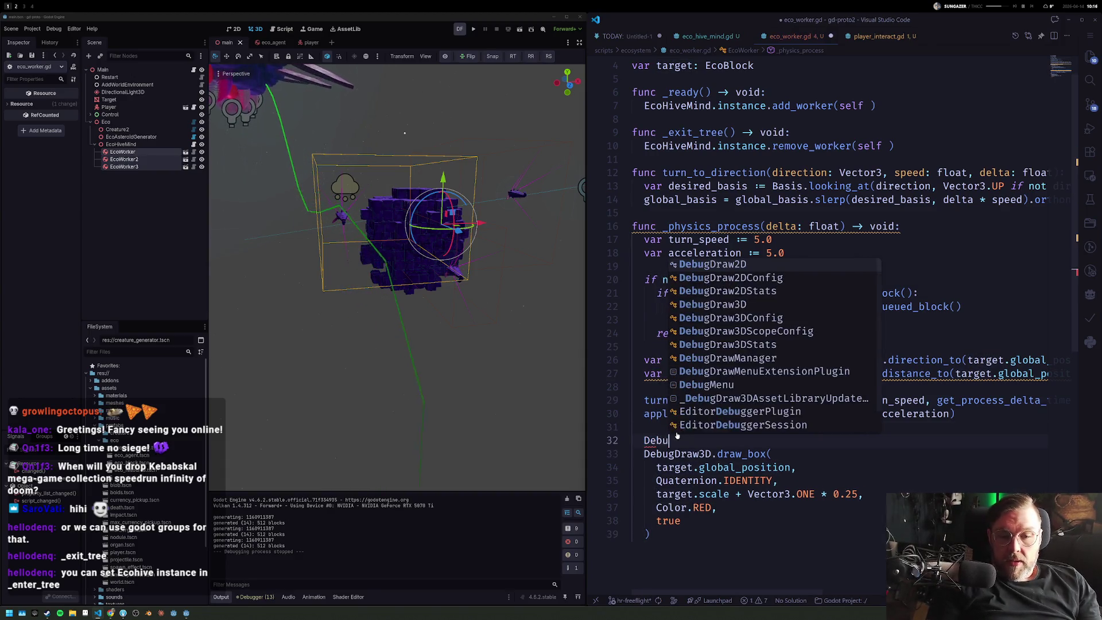
text(gdra)
key(Down)
key(Down)
key(Down)
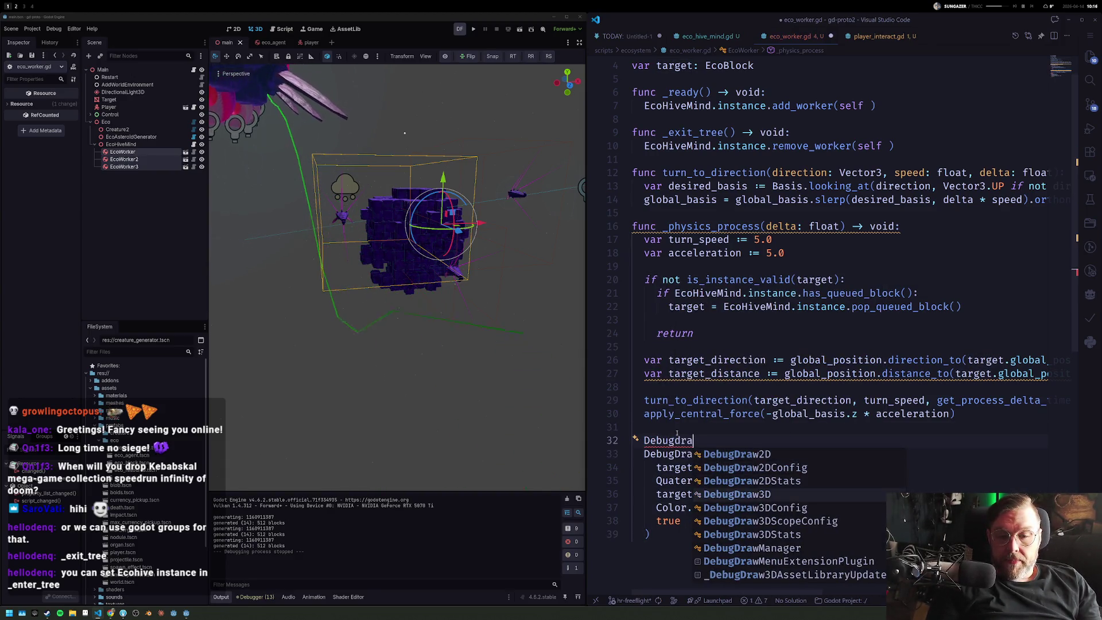
key(Return)
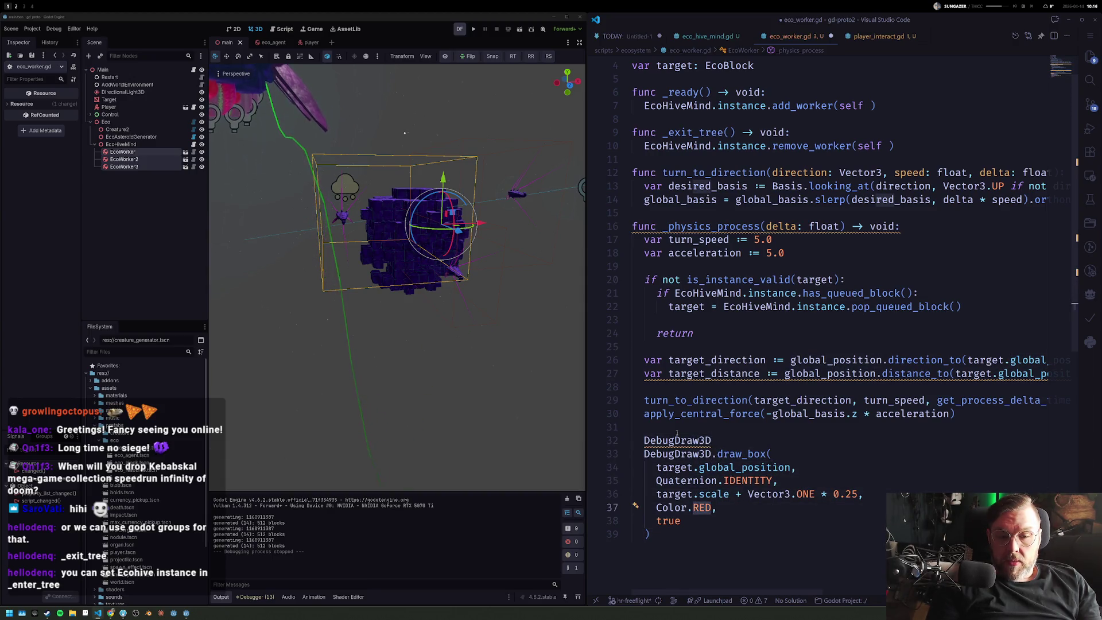
text(blue)
key(Down)
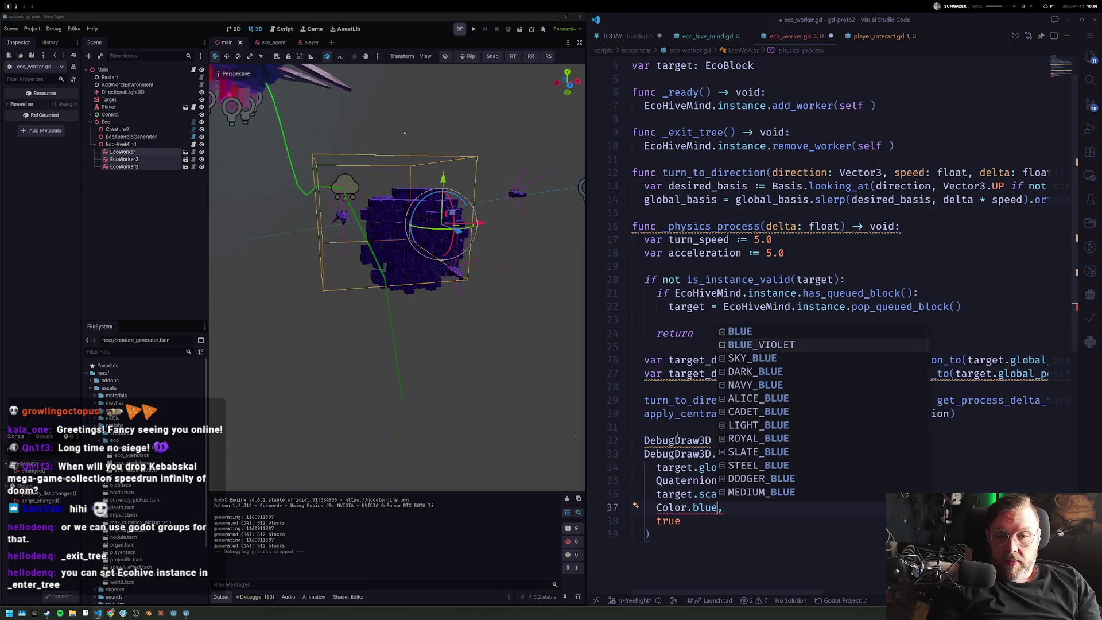
key(Return)
Step: Add DebugDraw3D.draw_line from global_position to target.global_position, then run the game
key(Up)
text(.drawlin)
key(Return)
text(globalpo)
key(Return)
text(, )
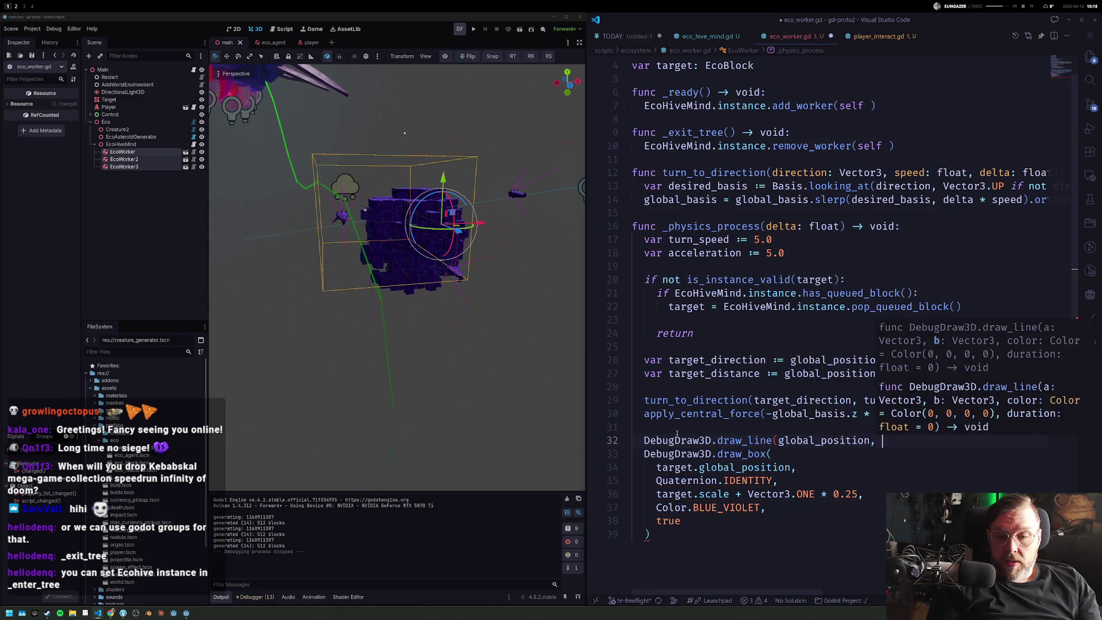
text(target.globl)
key(Return)
text(, C)
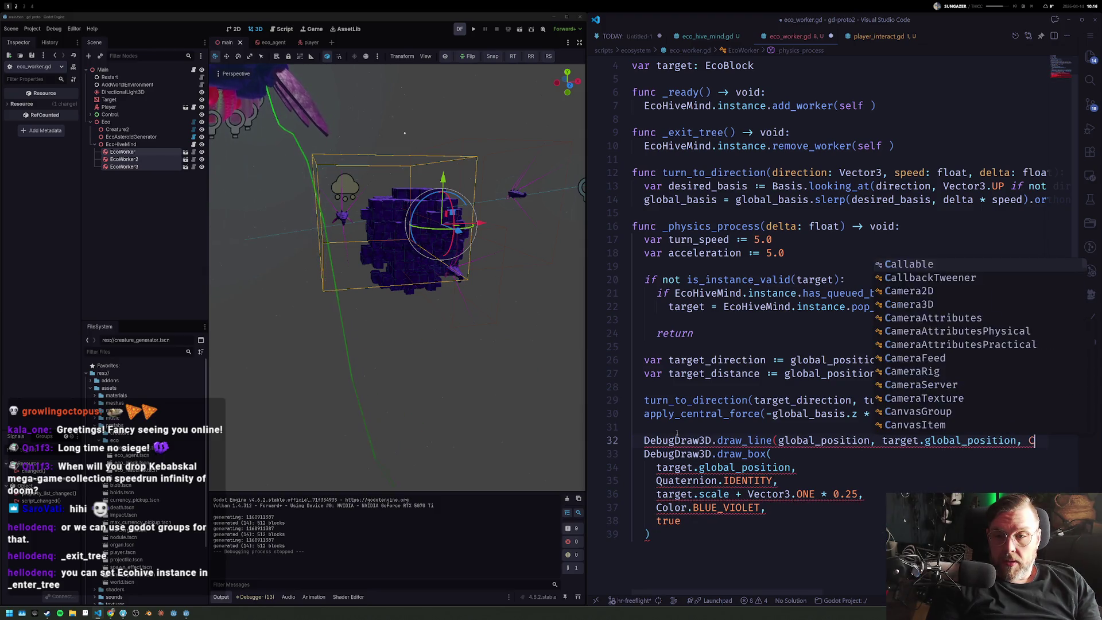
text(olor.)
key(Down)
key(Down)
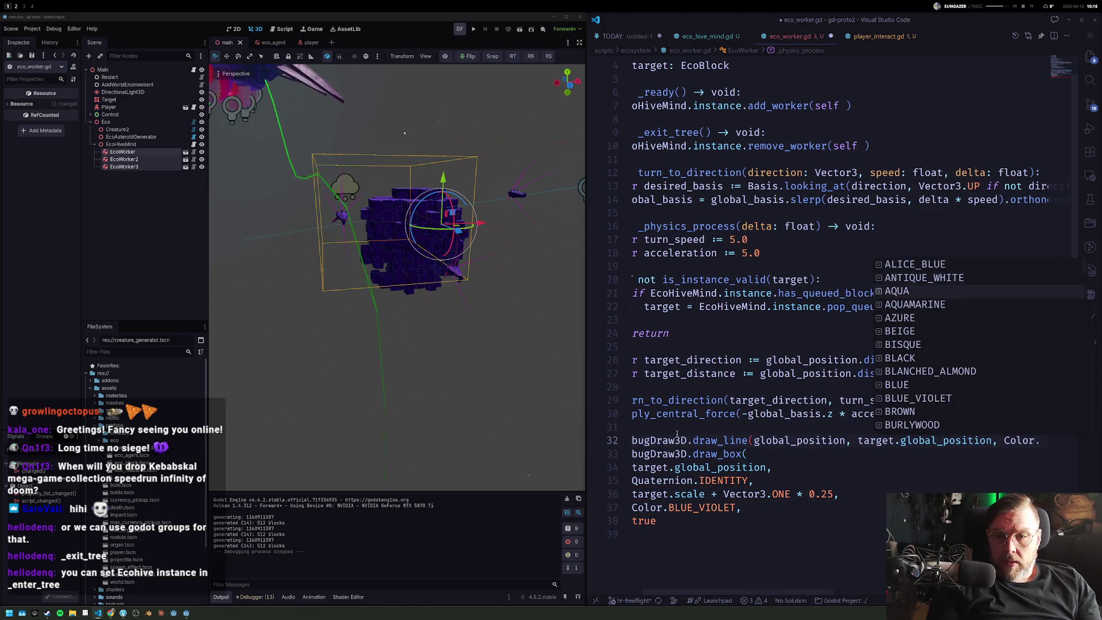
key(Return)
text())
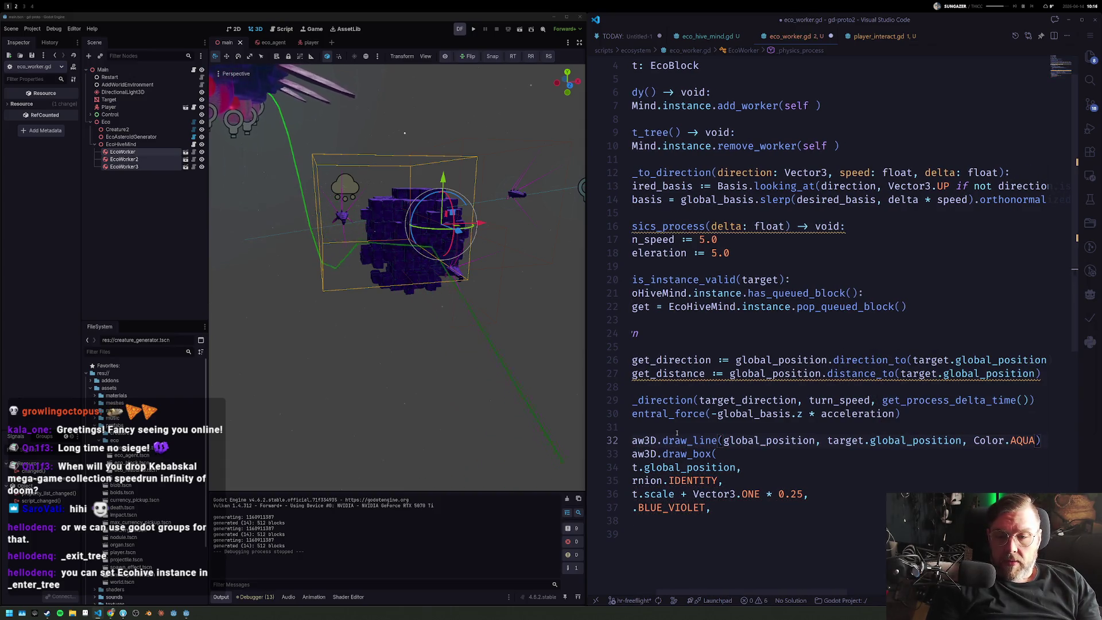
text(bluev)
key(Return)
key(Home)
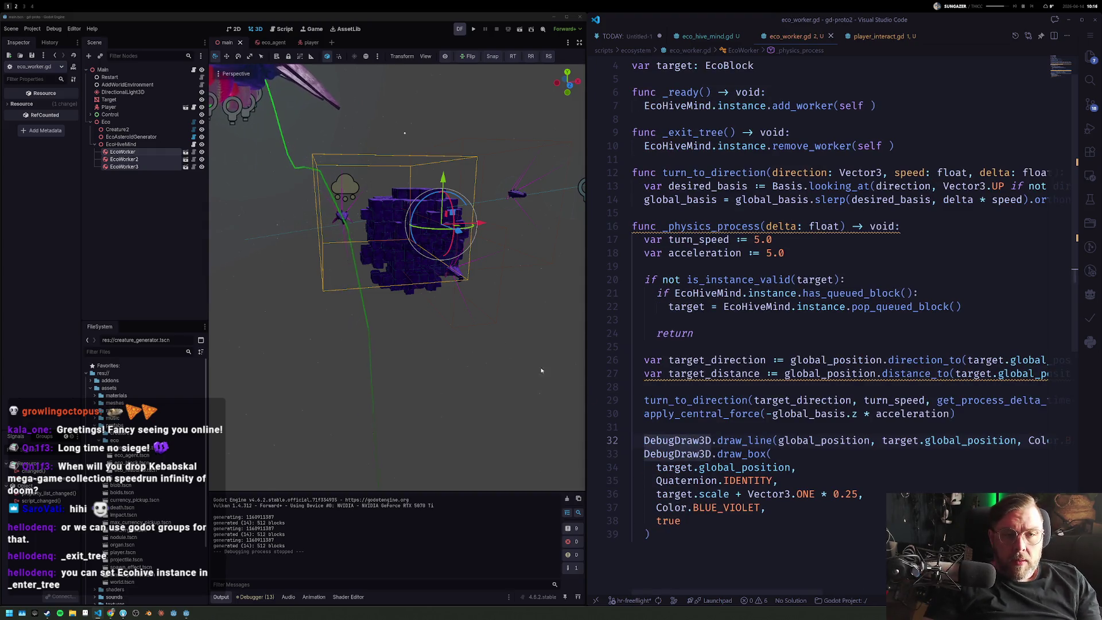
click(473, 29)
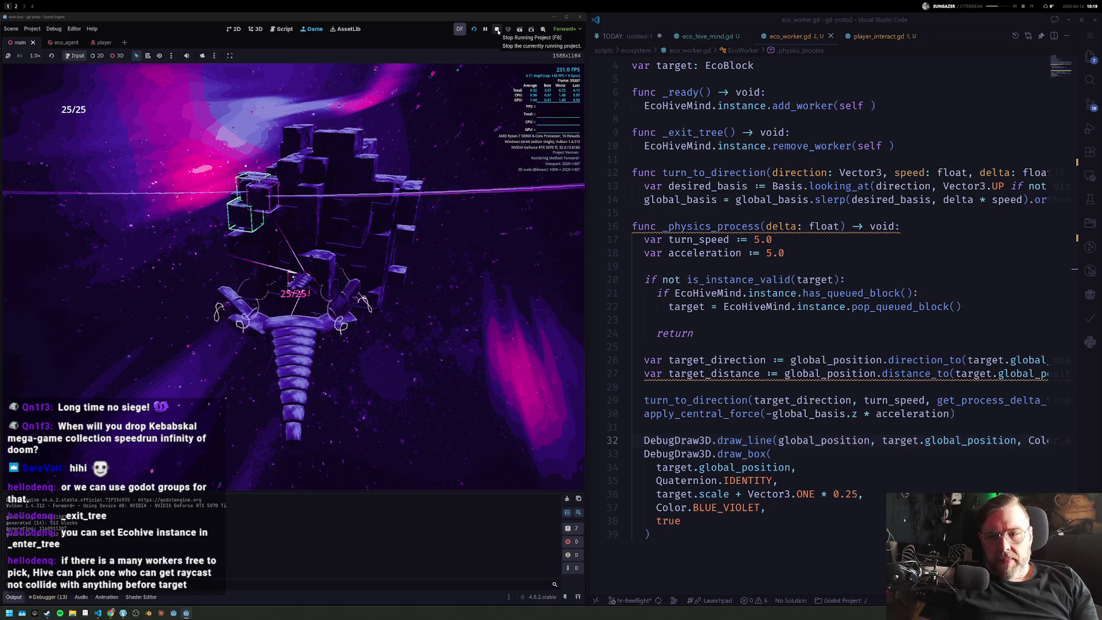
click(497, 30)
scroll(410, 132, up, 3)
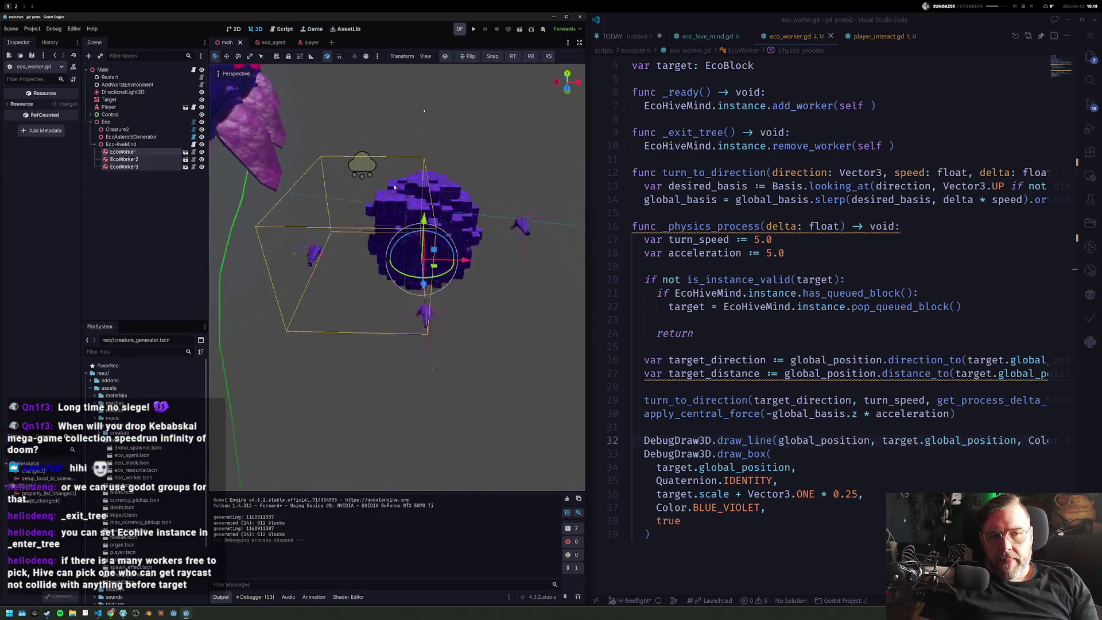
scroll(418, 173, up, 3)
scroll(431, 233, up, 3)
scroll(439, 278, up, 3)
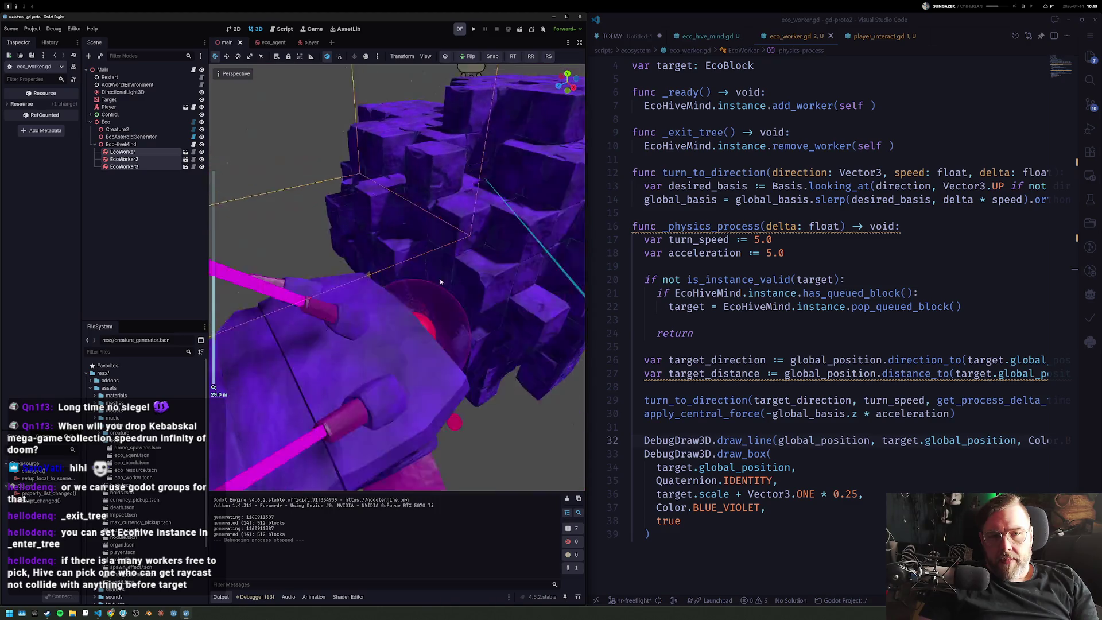
scroll(441, 278, down, 5)
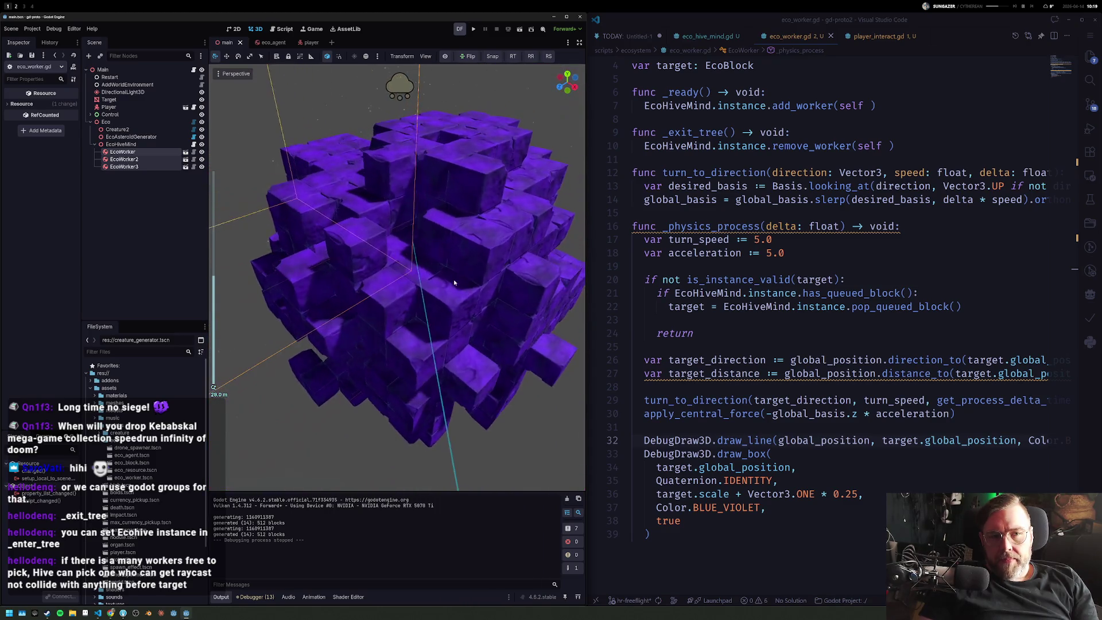
Step: Select EcoAsteroidGenerator for its settings and orbit around the voxel asteroid and drones
click(543, 285)
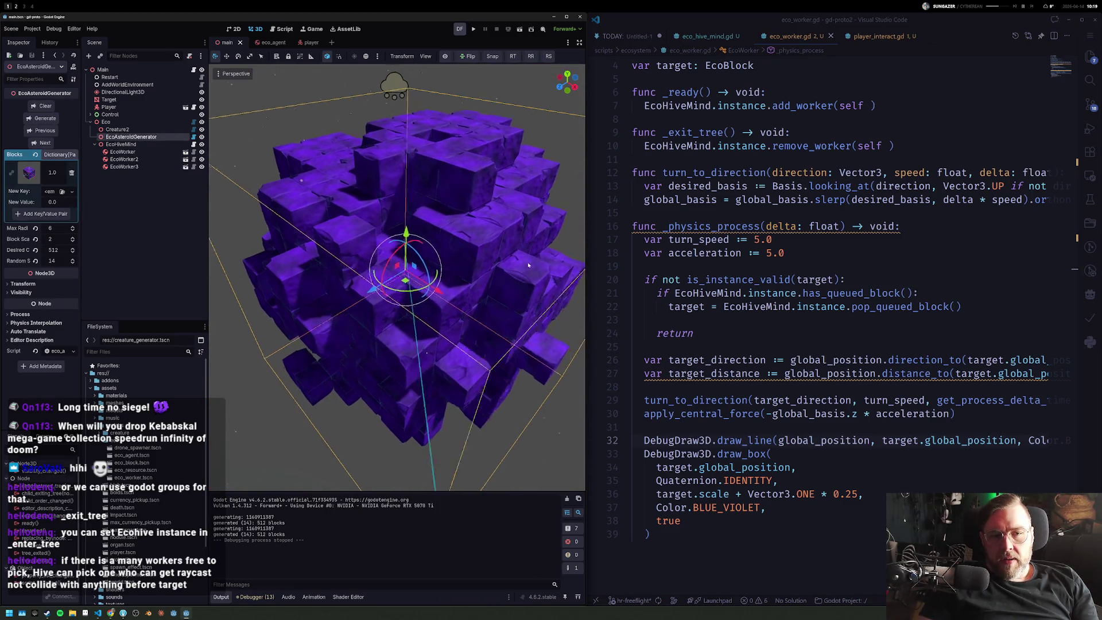
scroll(491, 266, up, 3)
scroll(450, 257, up, 3)
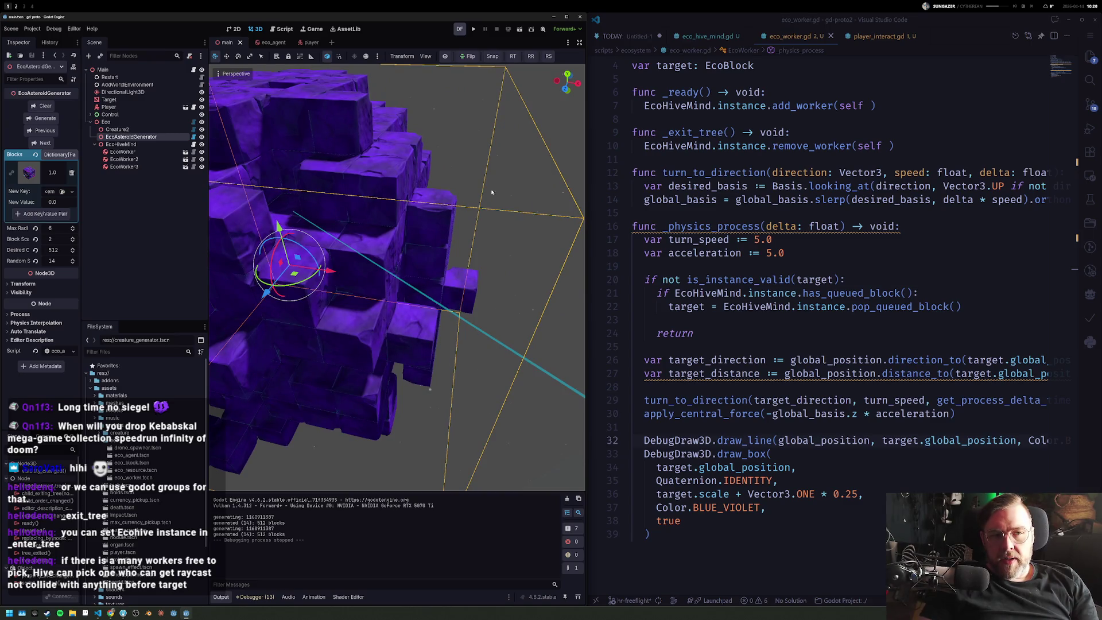
scroll(485, 244, down, 5)
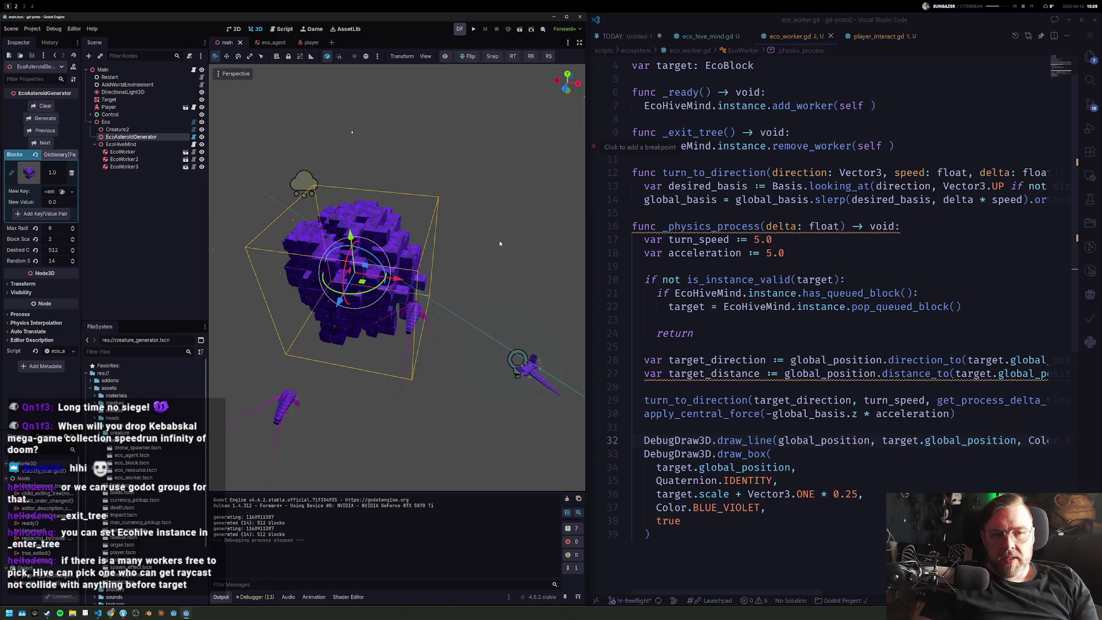
drag(499, 243, 525, 158)
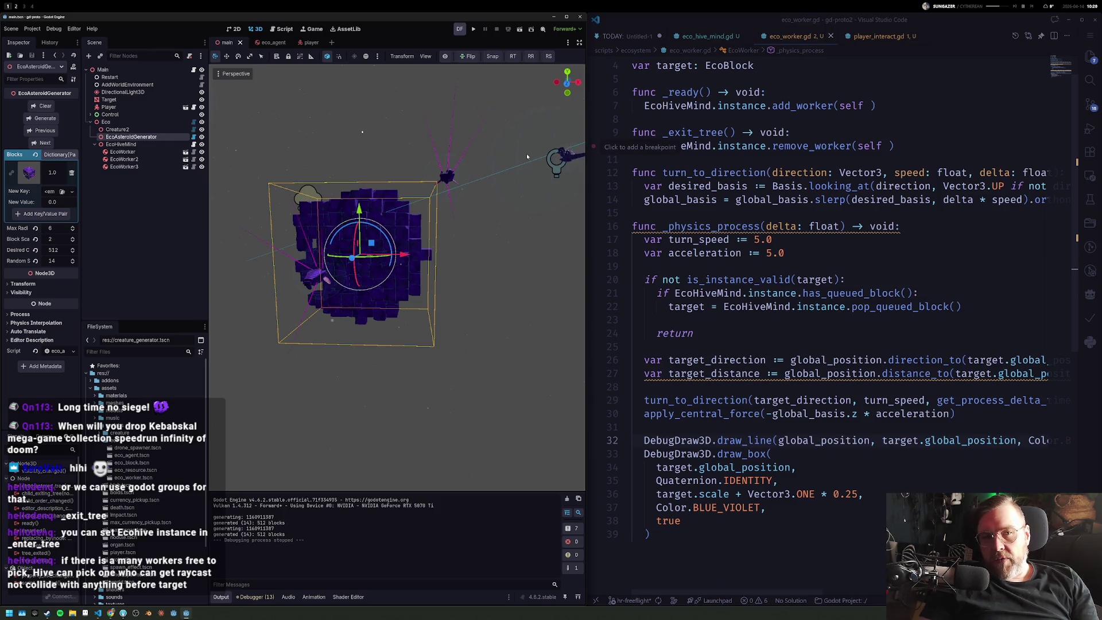
drag(526, 153, 477, 188)
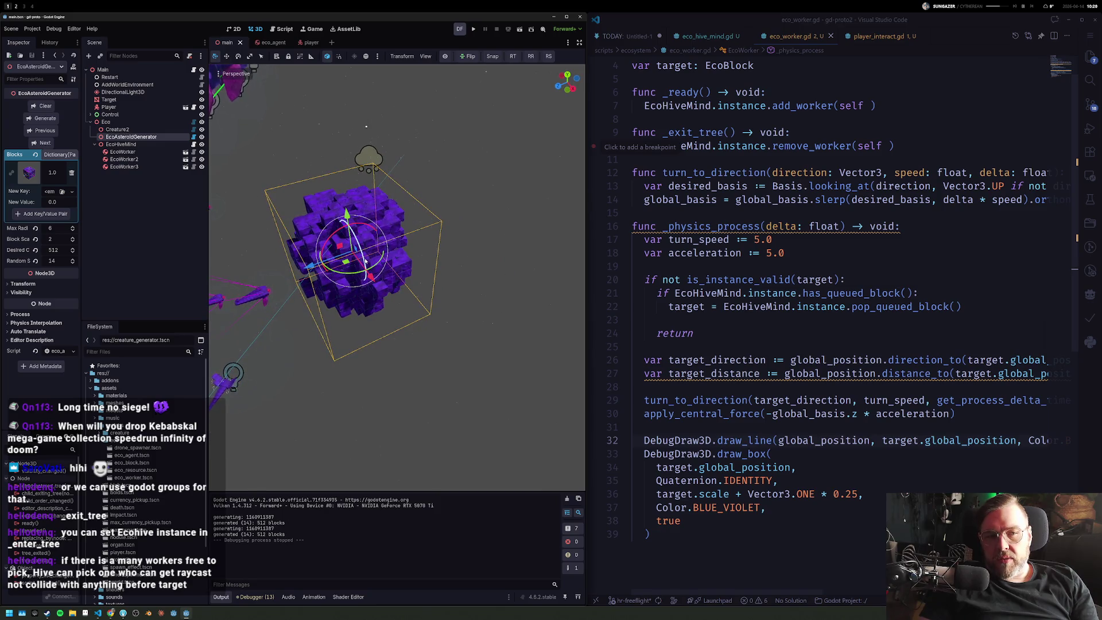
mouse_move(366, 260)
mouse_down()
mouse_move(560, 178)
mouse_move(552, 185)
mouse_up()
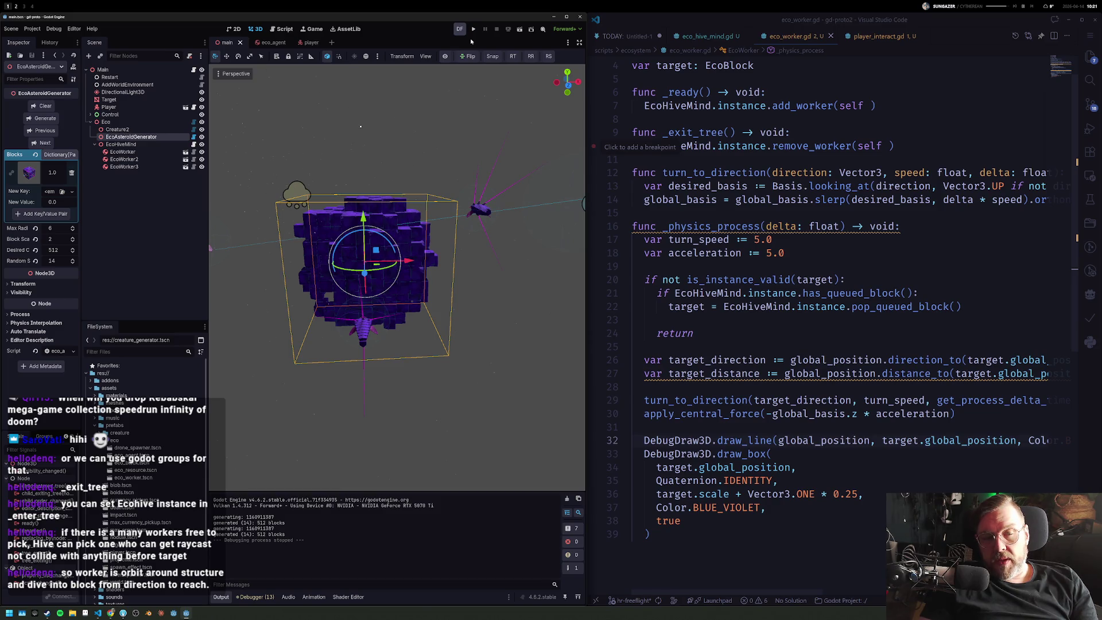
click(805, 294)
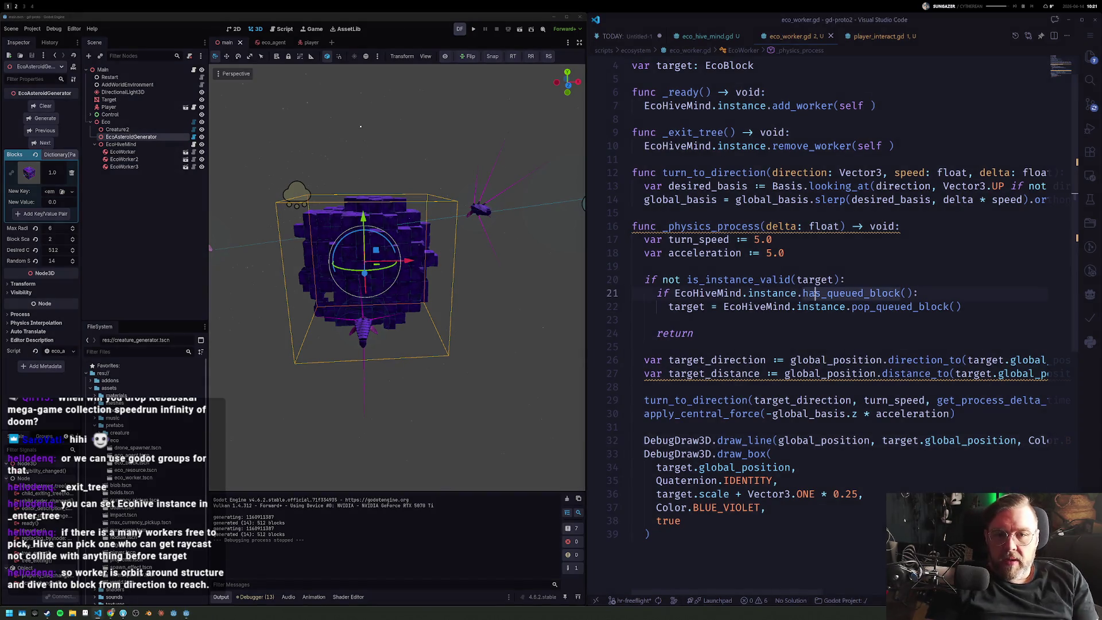
Step: Remove the blank line after the target_distance line in _physics_process
key(Down)
key(Down)
key(Down)
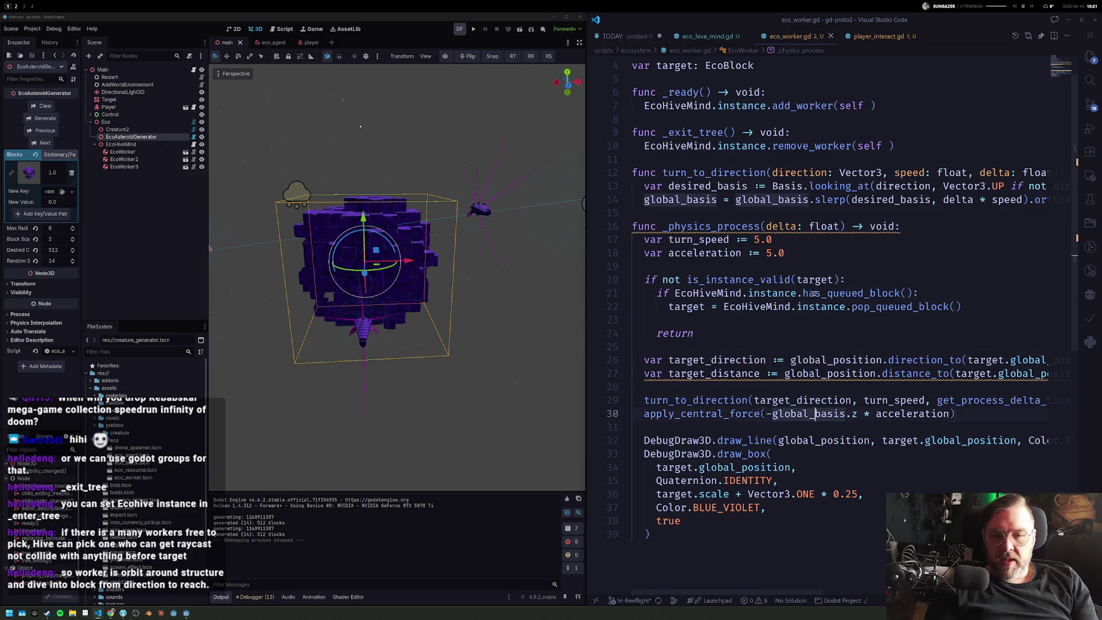
key(BackSpace)
key(Home)
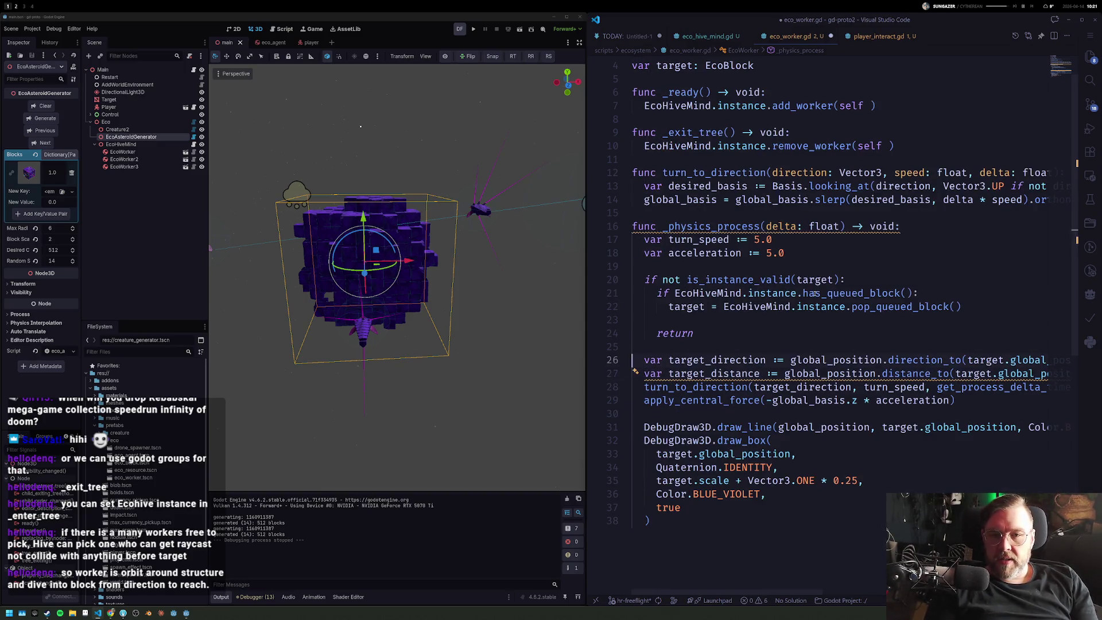
Step: Begin a new func line after turn_to_direction, above _physics_process
key(Up)
key(Up)
key(Up)
key(Up)
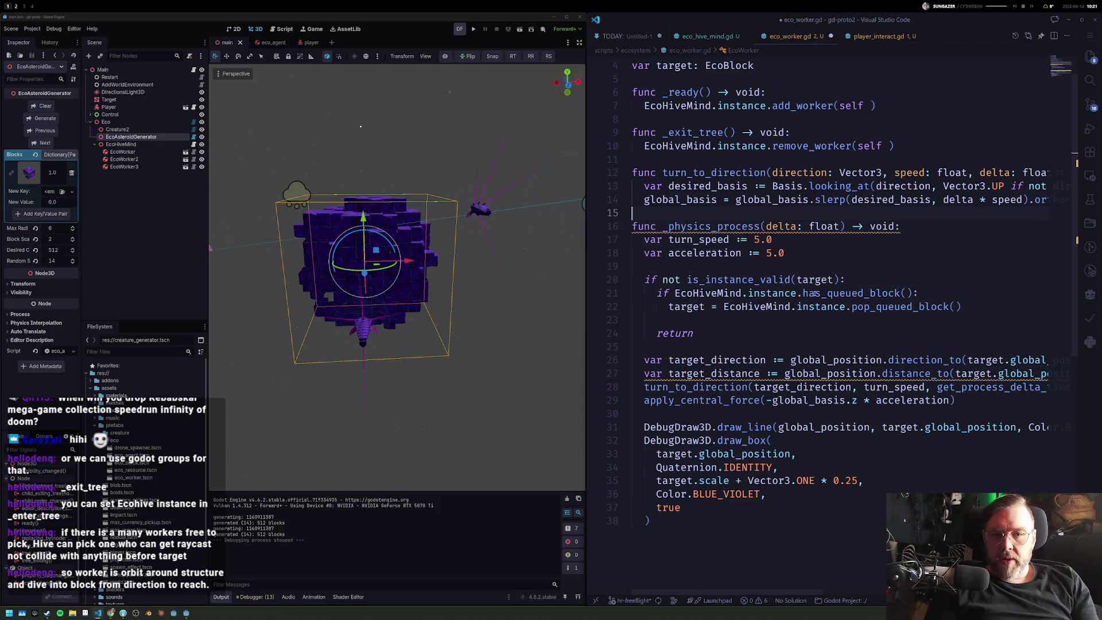
key(Up)
key(Up)
key(Up)
key(Return)
text(fyunc)
key(BackSpace)
key(BackSpace)
key(BackSpace)
text(unc)
key(Escape)
text(can_see_target)
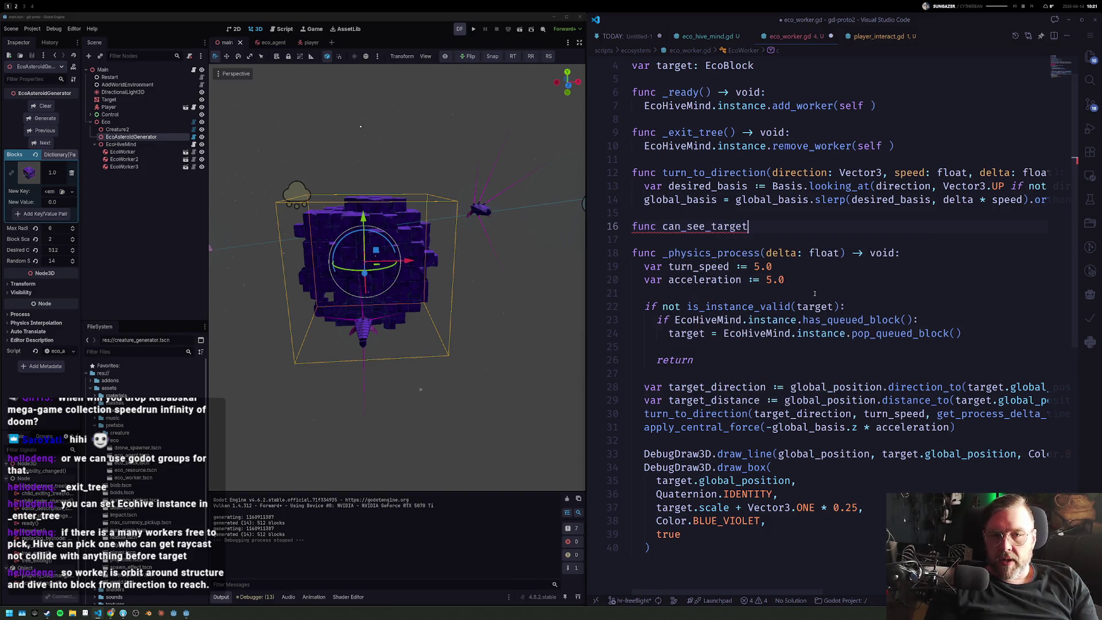
text(()
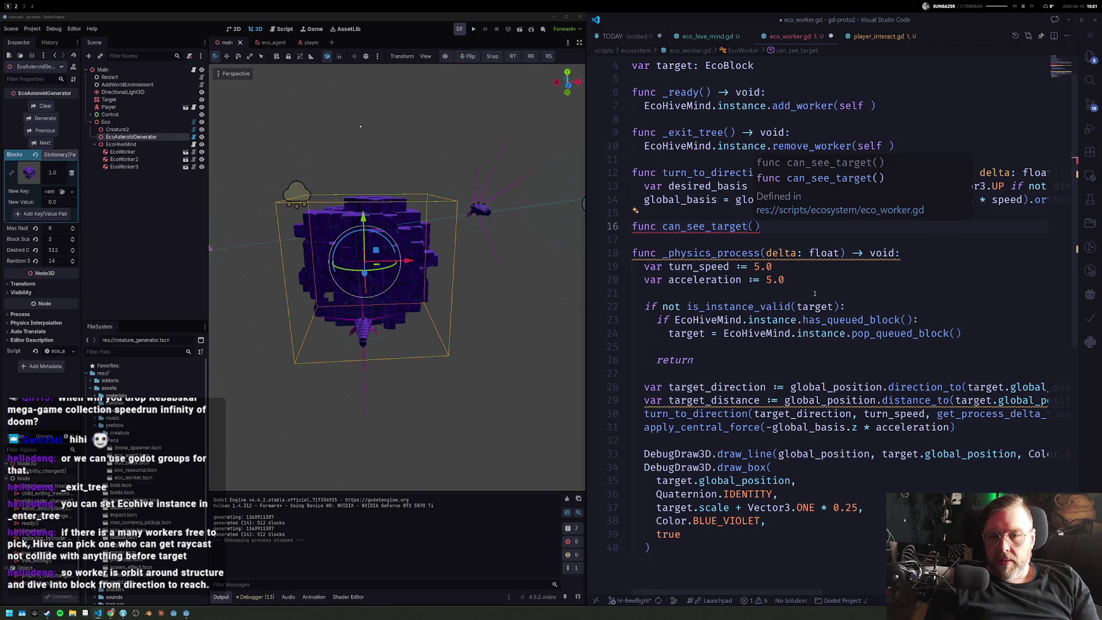
text(block)
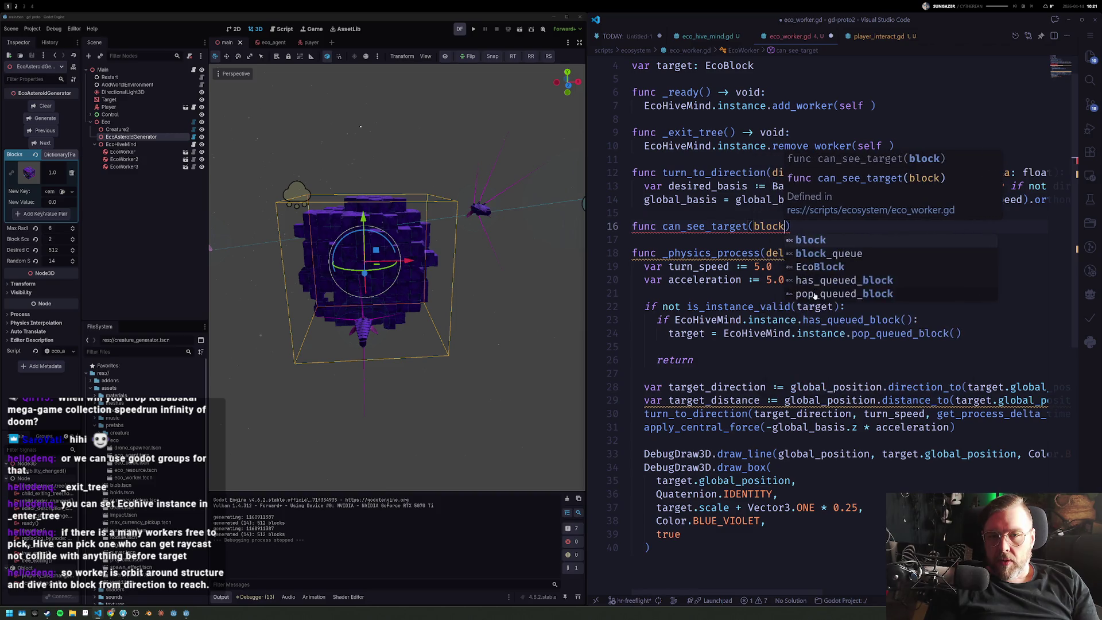
text(:Exc)
Step: Write the signature func can_see_block(block: EcoBlock) -> bool:
key(BackSpace)
key(BackSpace)
text(cob)
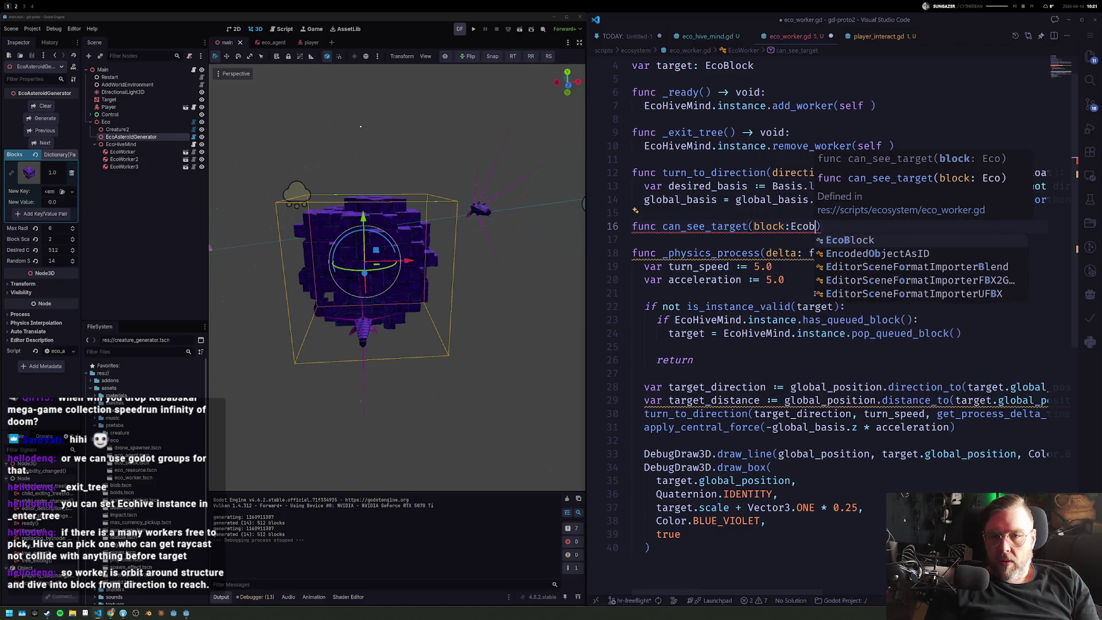
key(Return)
key(Right)
key(Right)
key(ctrl+shift+Right)
text(e_block)
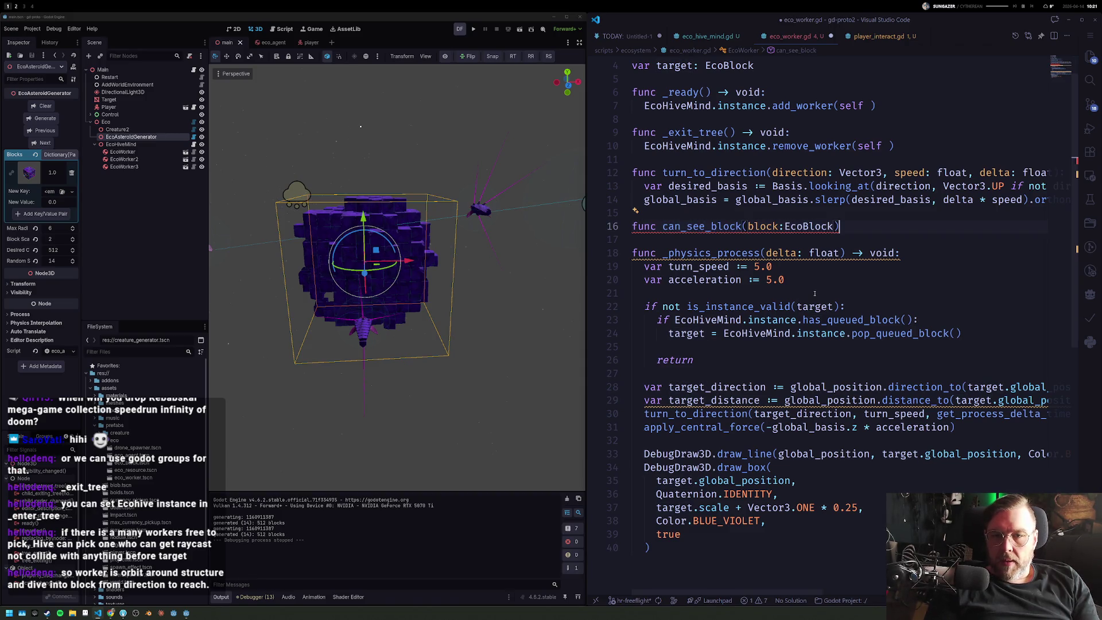
text( -> )
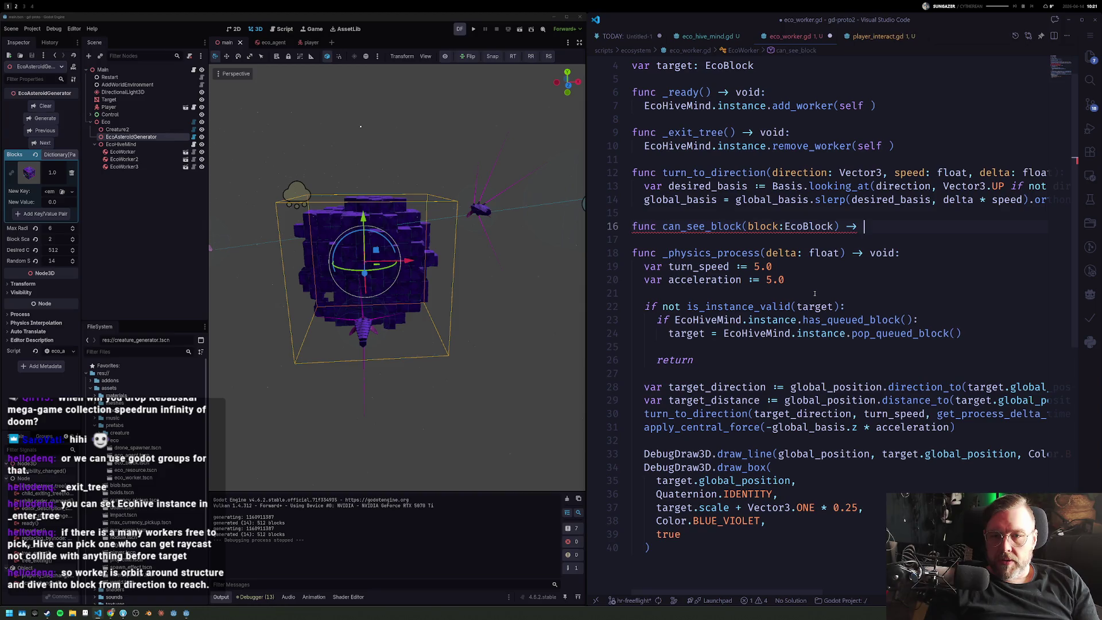
text(bool:)
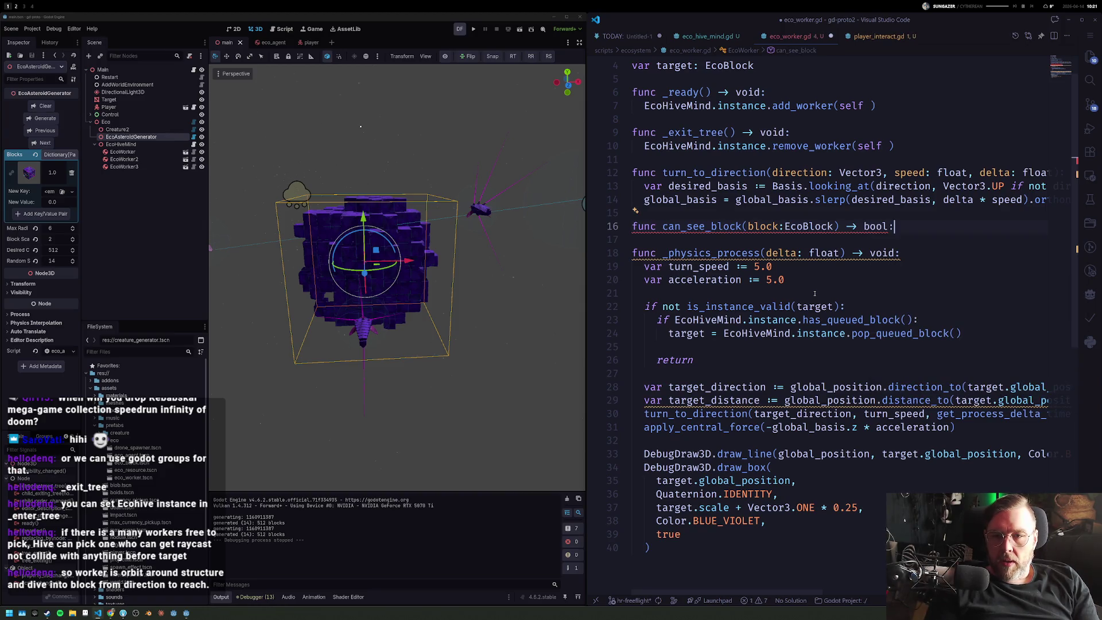
key(Return)
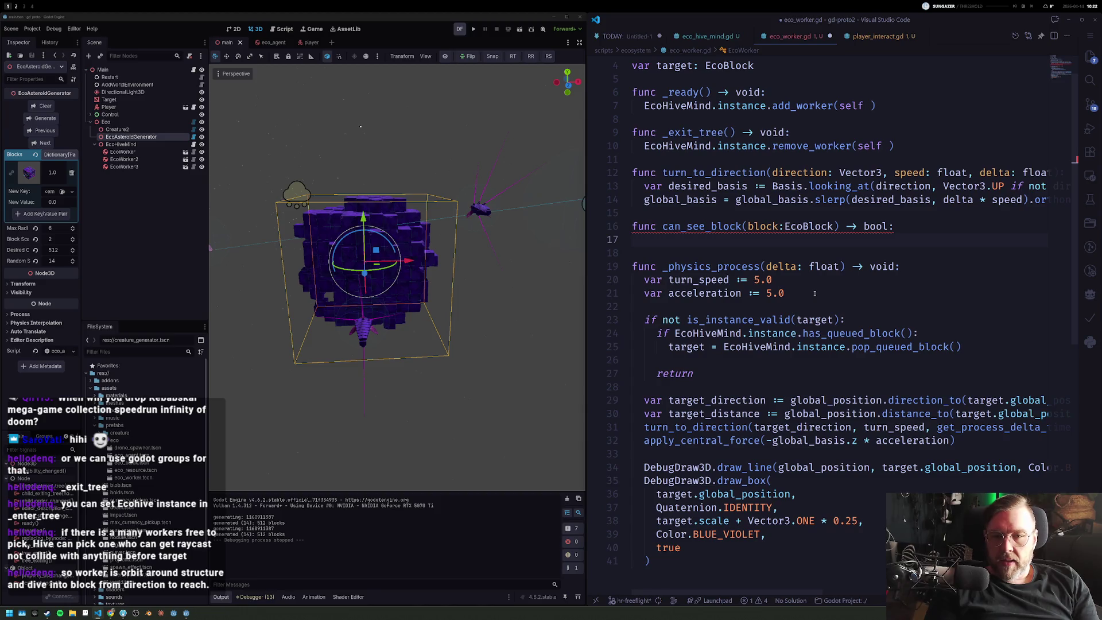
text(P)
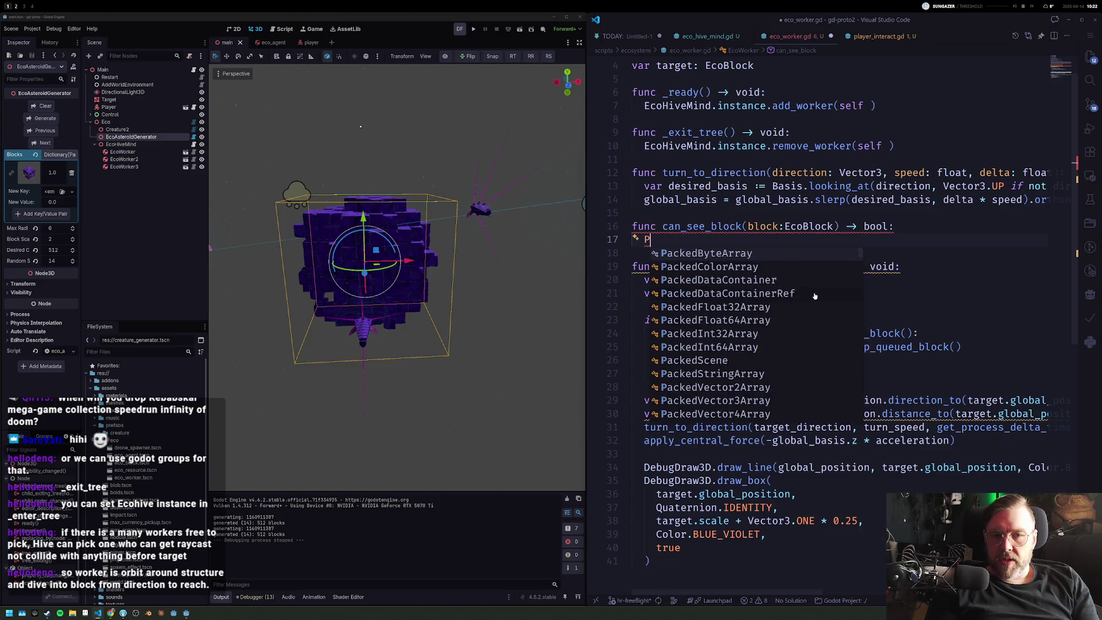
text(hysicsS)
Step: Replace a PhysicsServer3D attempt with get_world_3d().direct_space_state.intersect_ray(
key(Return)
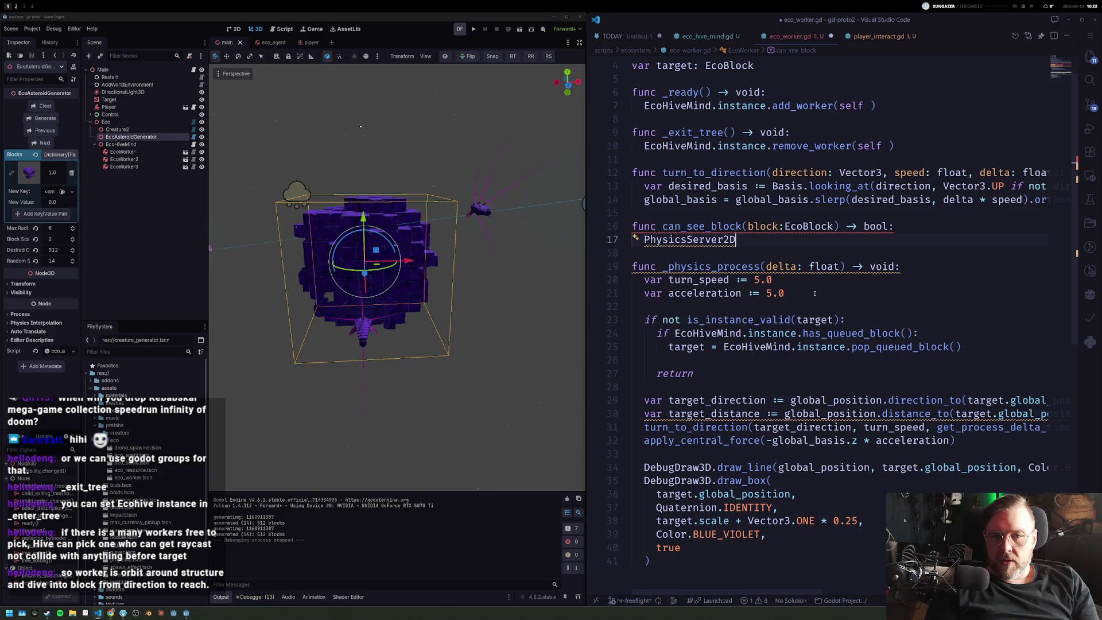
text(3d)
key(Return)
text(.rayc)
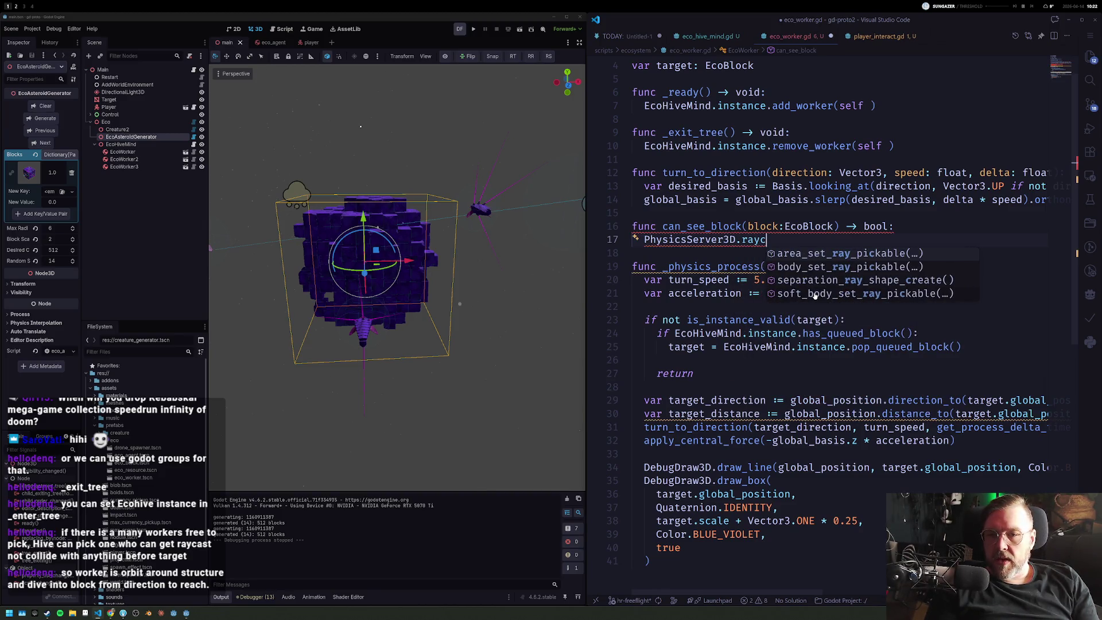
key(BackSpace)
key(BackSpace)
key(BackSpace)
text(.)
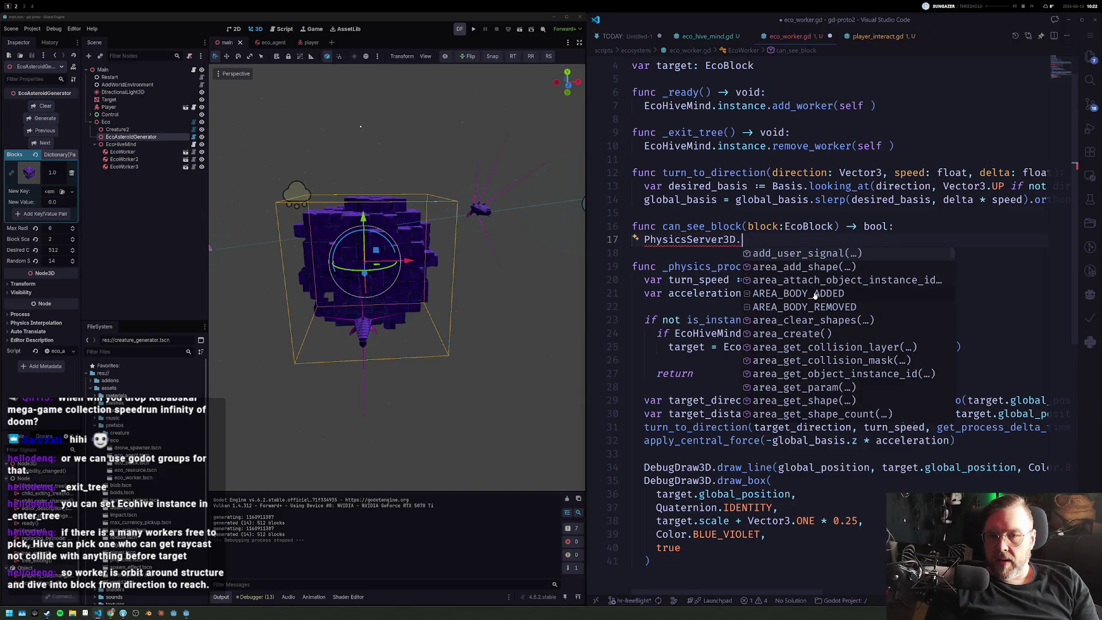
text(get_work)
key(shift+Home)
text(get_work)
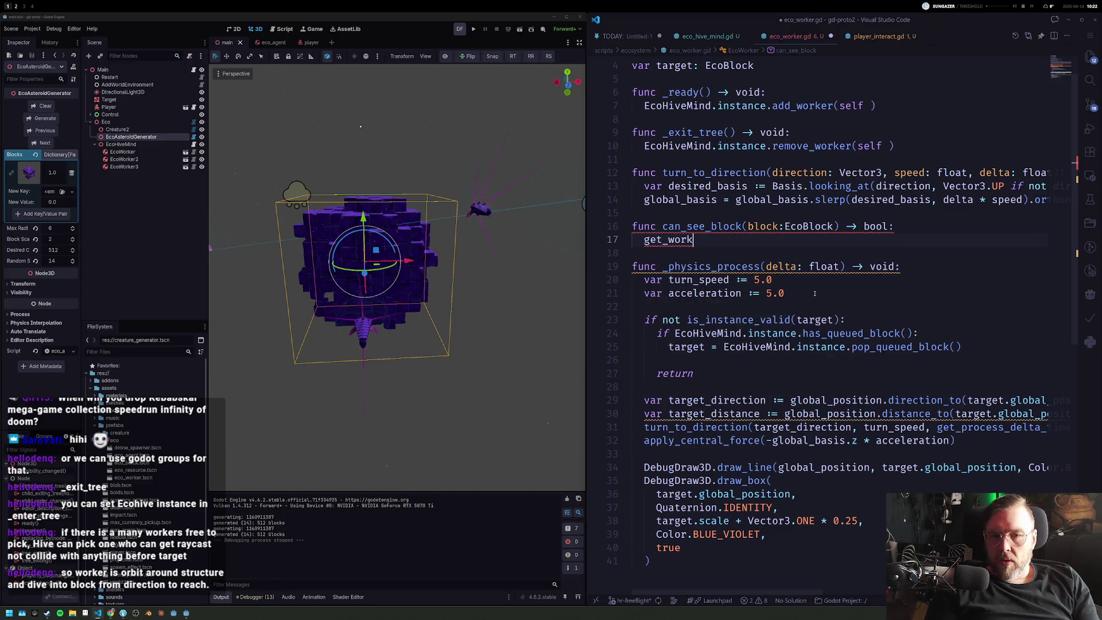
text(rld)
key(Return)
text(.ray)
key(BackSpace)
key(BackSpace)
key(BackSpace)
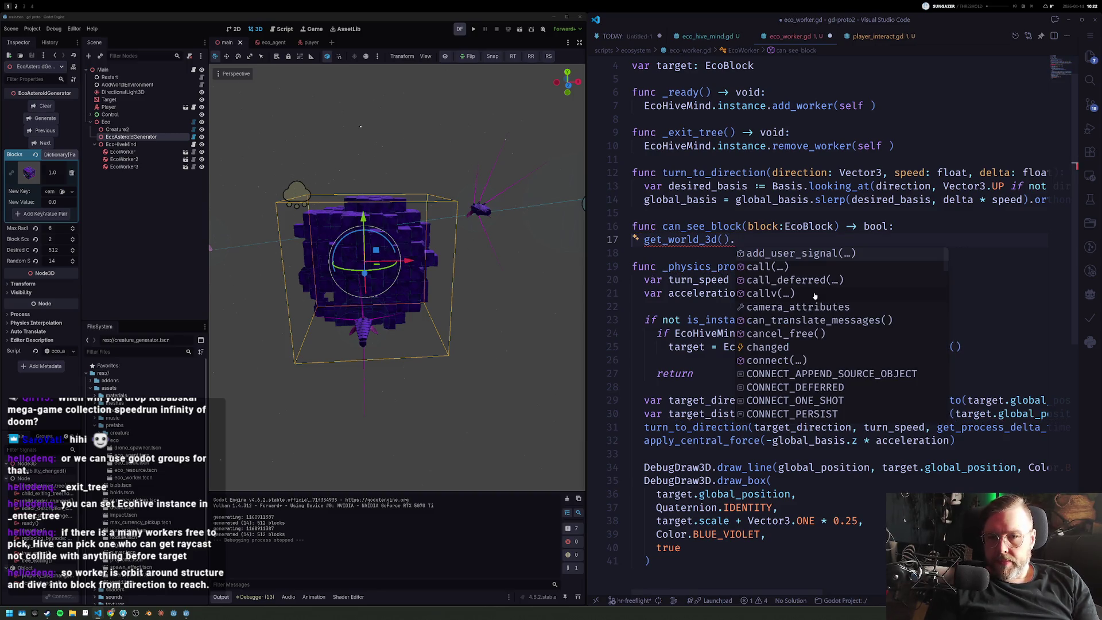
text(spa)
key(Return)
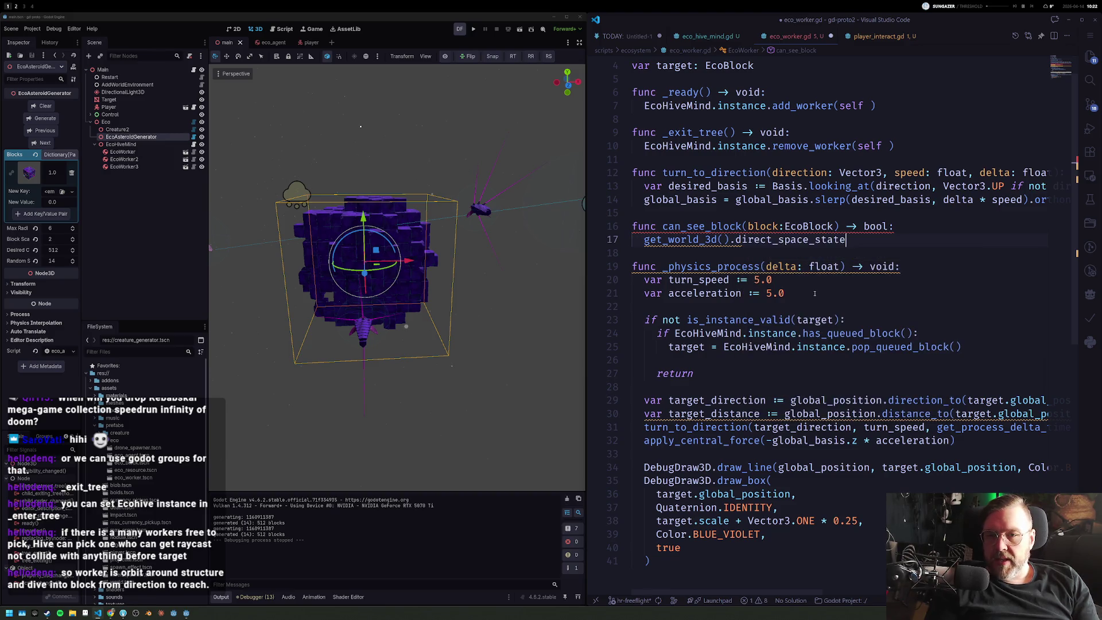
text(.ray)
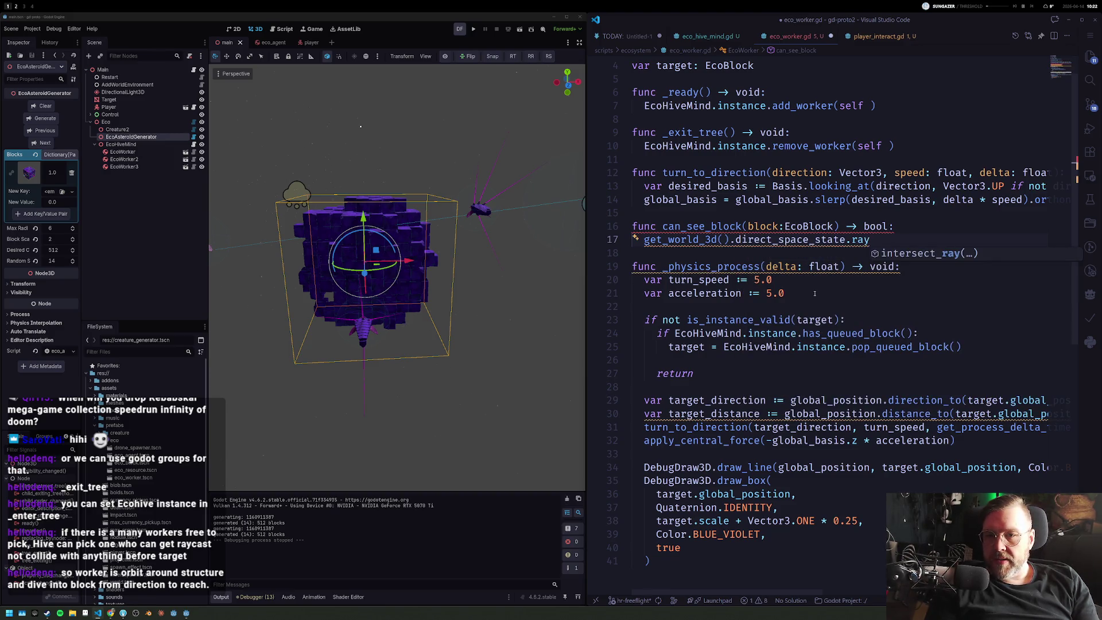
key(Return)
Step: Store the intersect_ray query in a var dss := assignment
key(Home)
key(End)
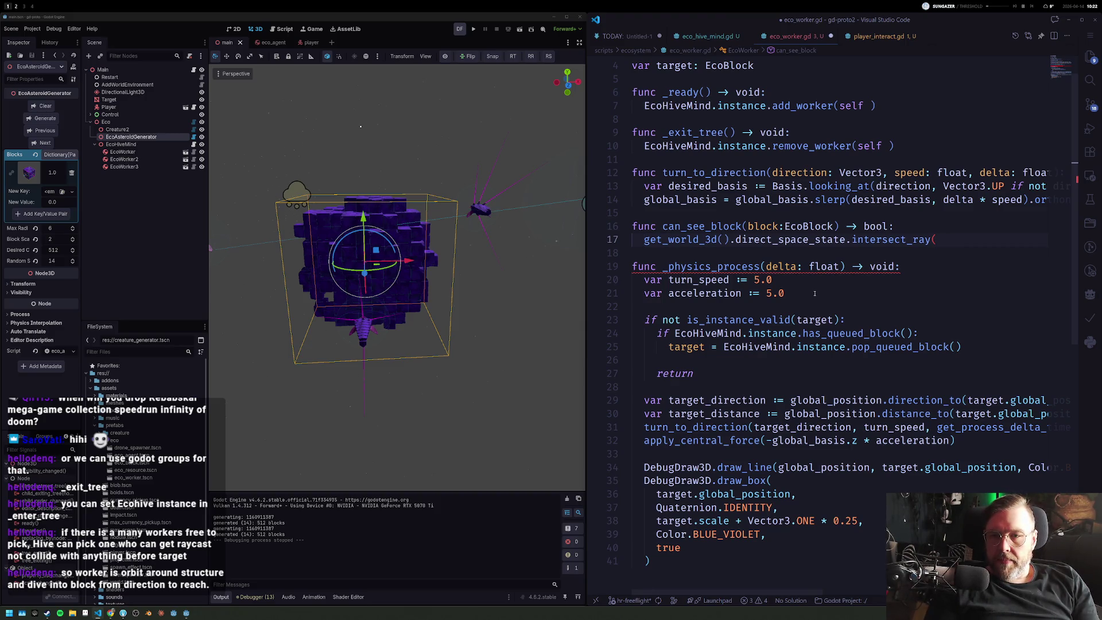
key(Home)
text(var dss :=)
key(ctrl+Right)
key(ctrl+Right)
key(ctrl+Right)
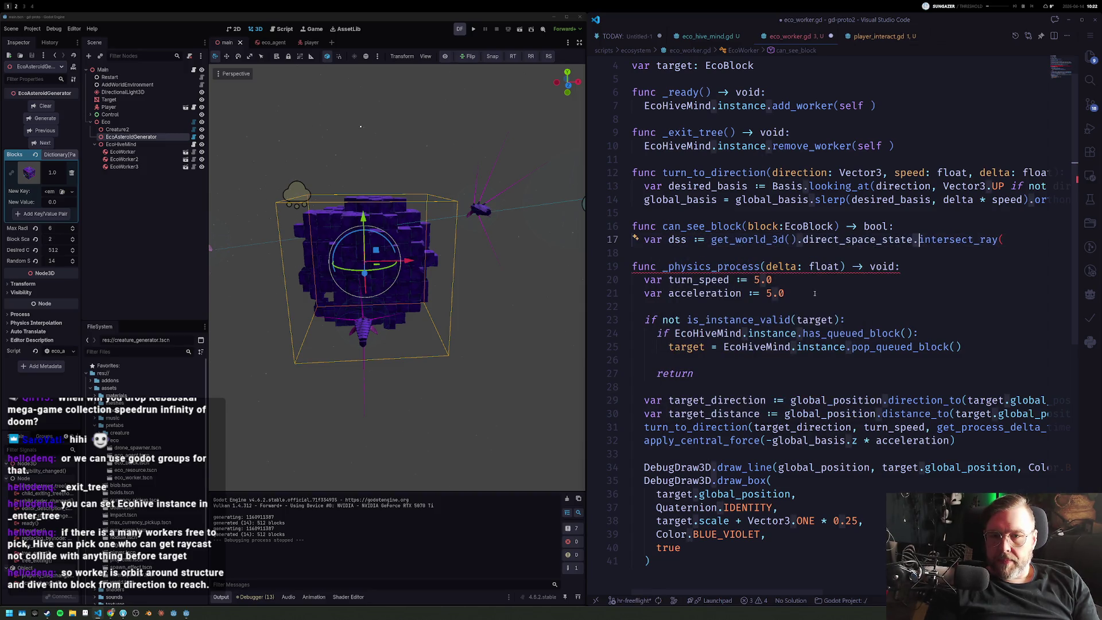
Step: Move dss.intersect_ray() onto its own line with a blank line above it
key(Return)
text(dss)
key(Escape)
key(End)
key(BackSpace)
text(()
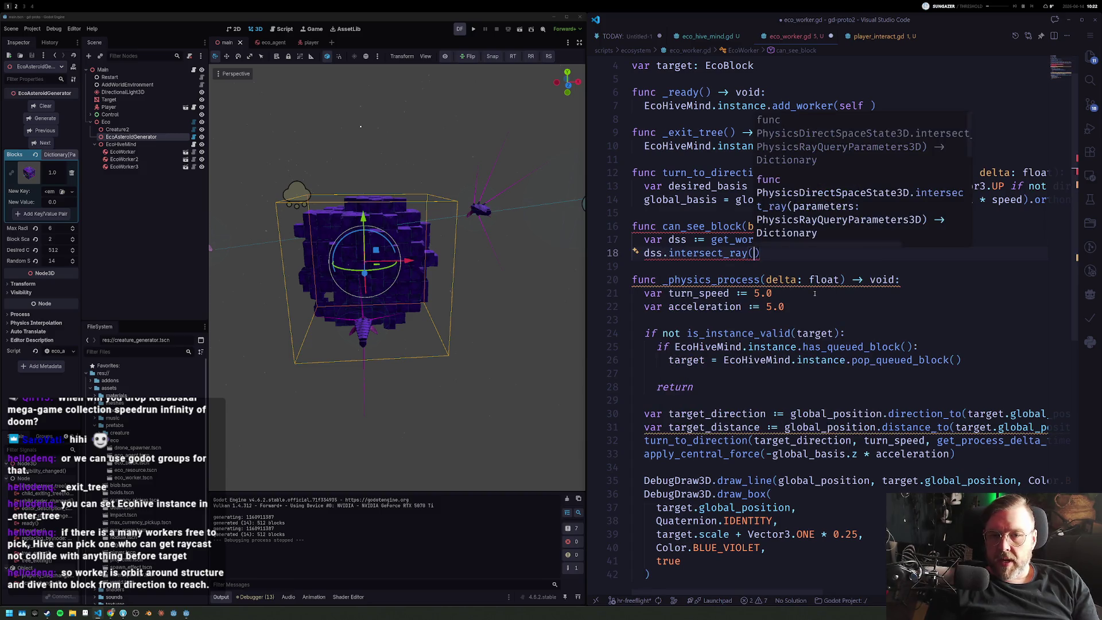
key(Escape)
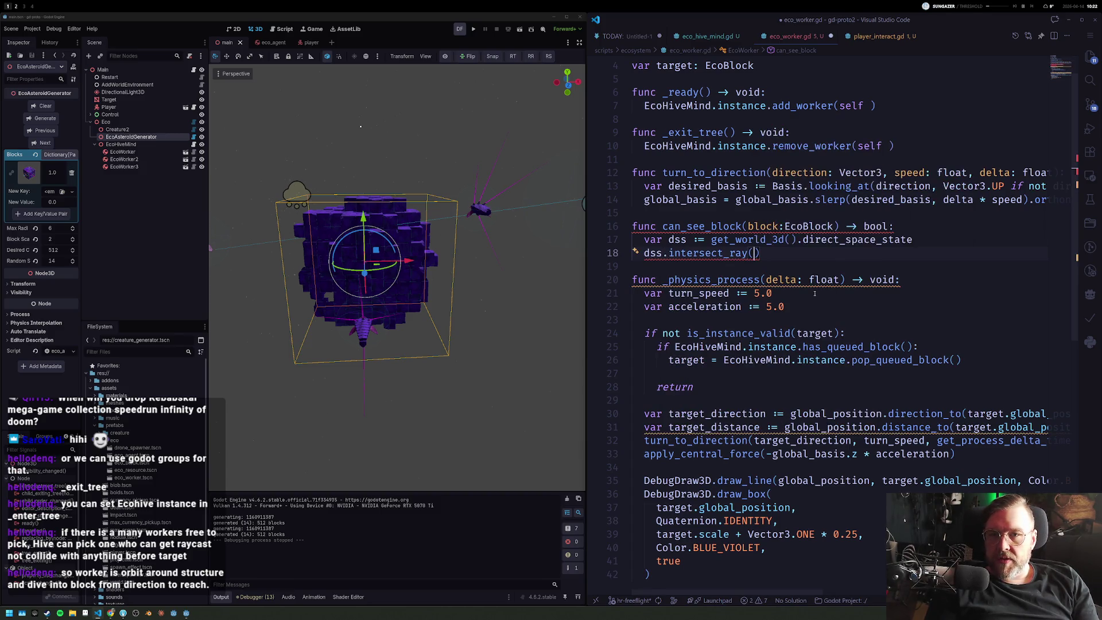
key(Home)
key(Return)
key(Return)
key(Up)
text(var ray)
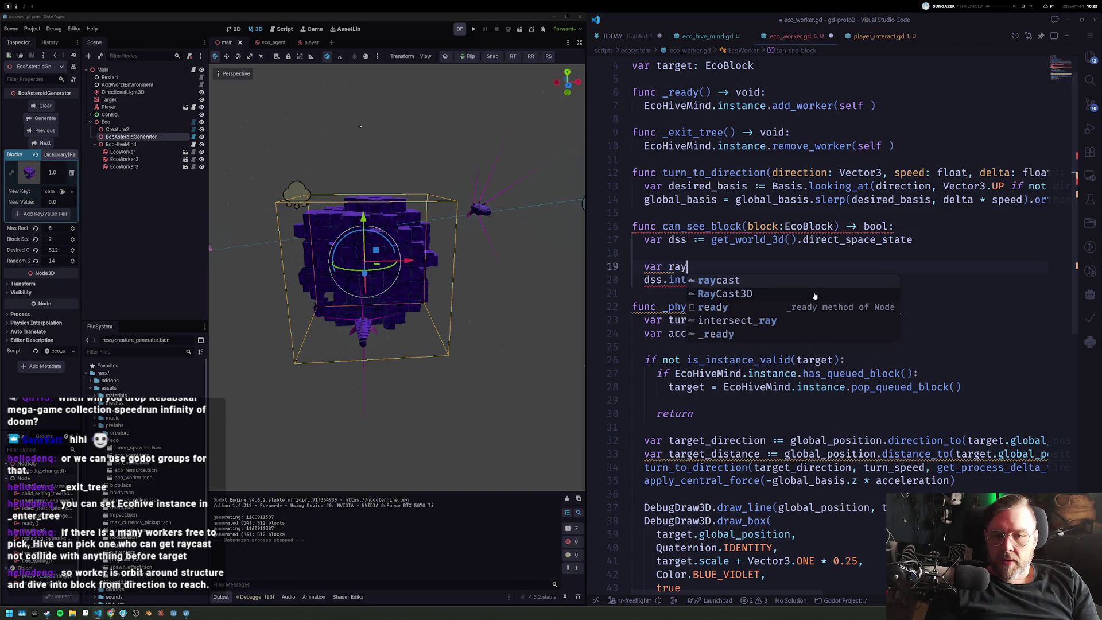
text( :=)
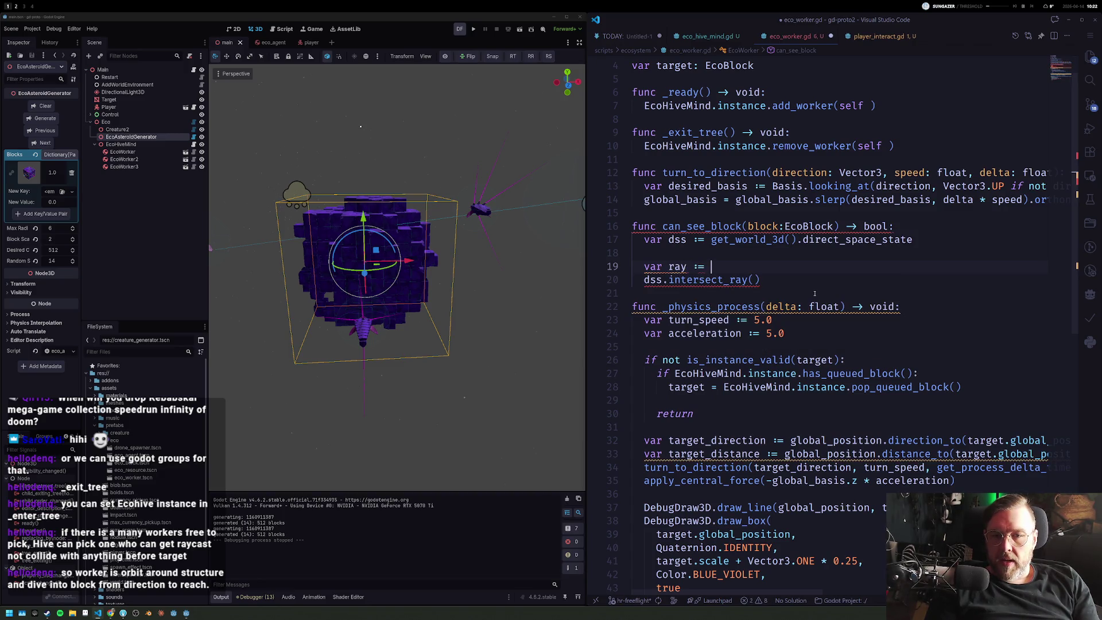
text(Physicsrayc)
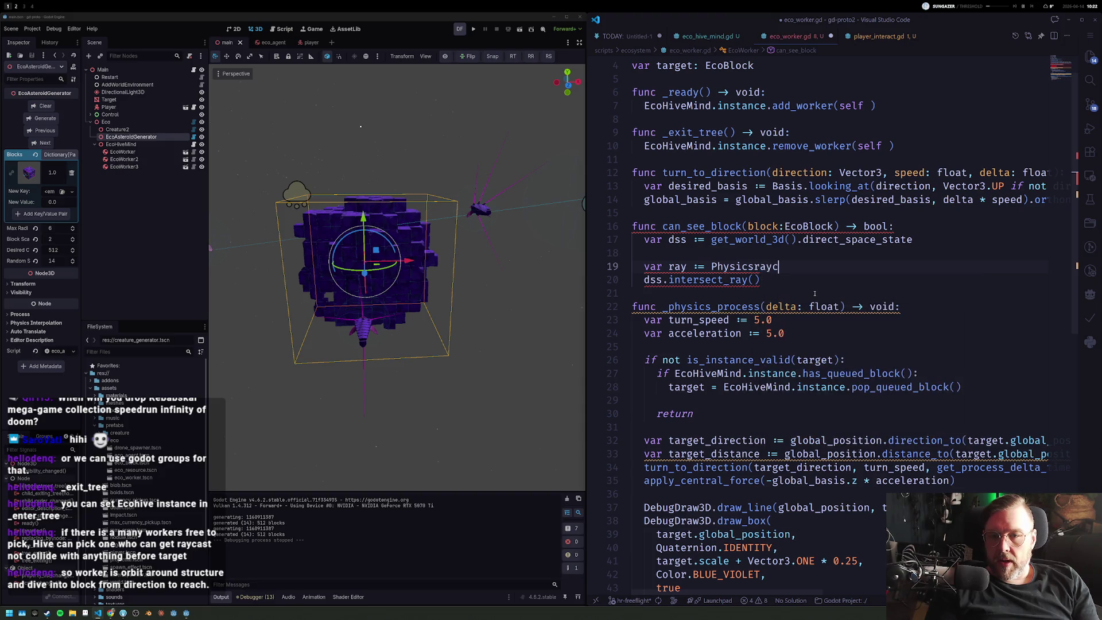
text(yq)
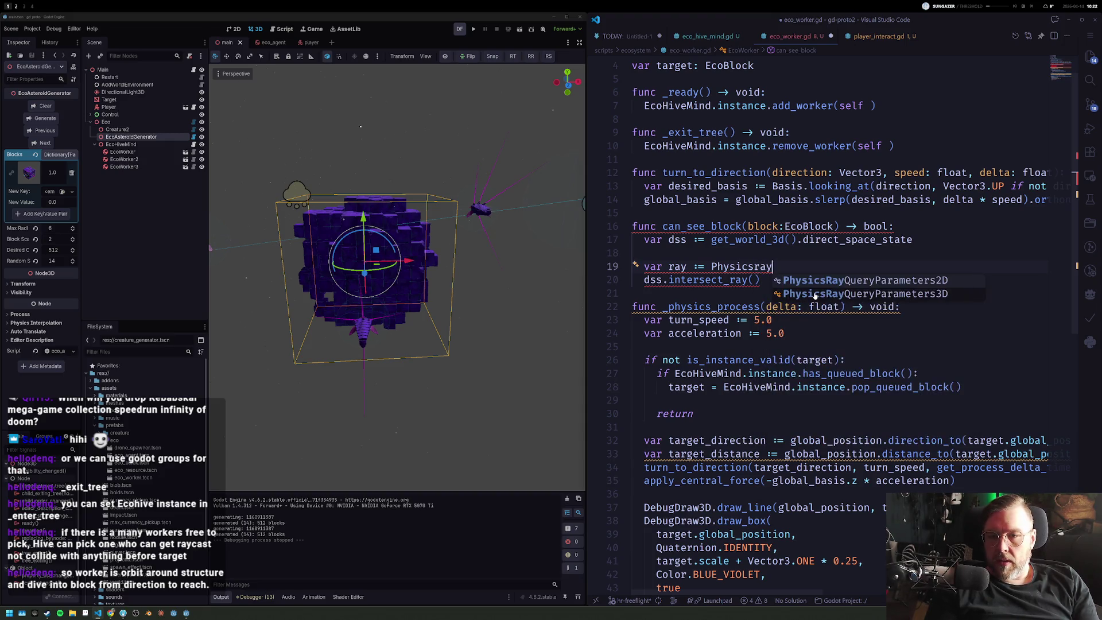
Step: Add var ray := PhysicsRayQueryParameters3D.new() and ray.collide_with_bodies = true
key(Return)
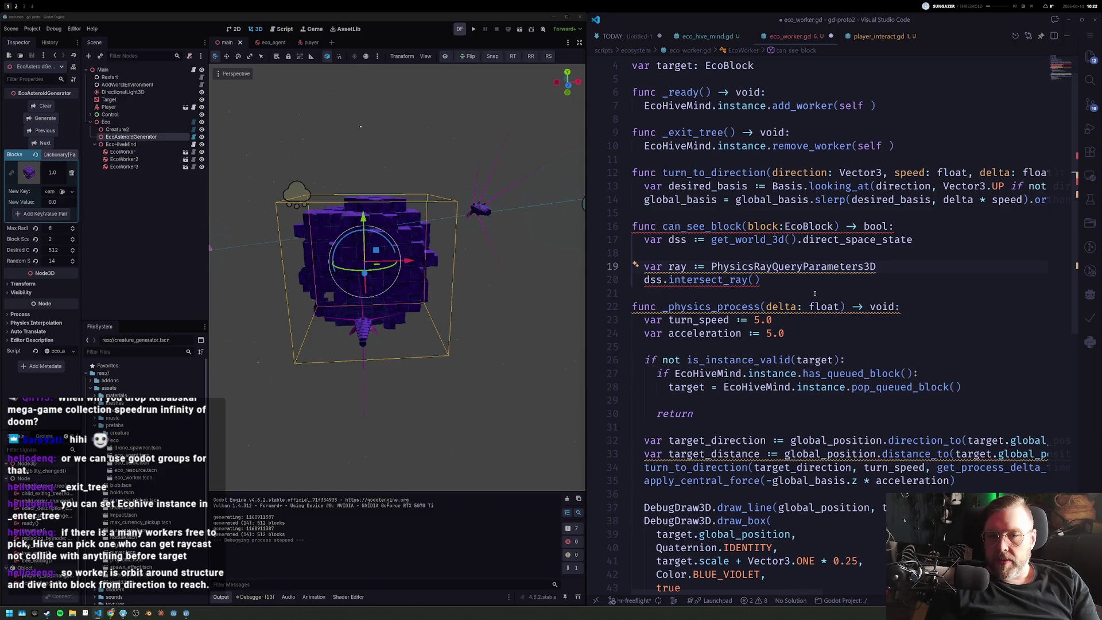
text(.new())
key(Return)
text(ray.ori)
key(BackSpace)
text(star)
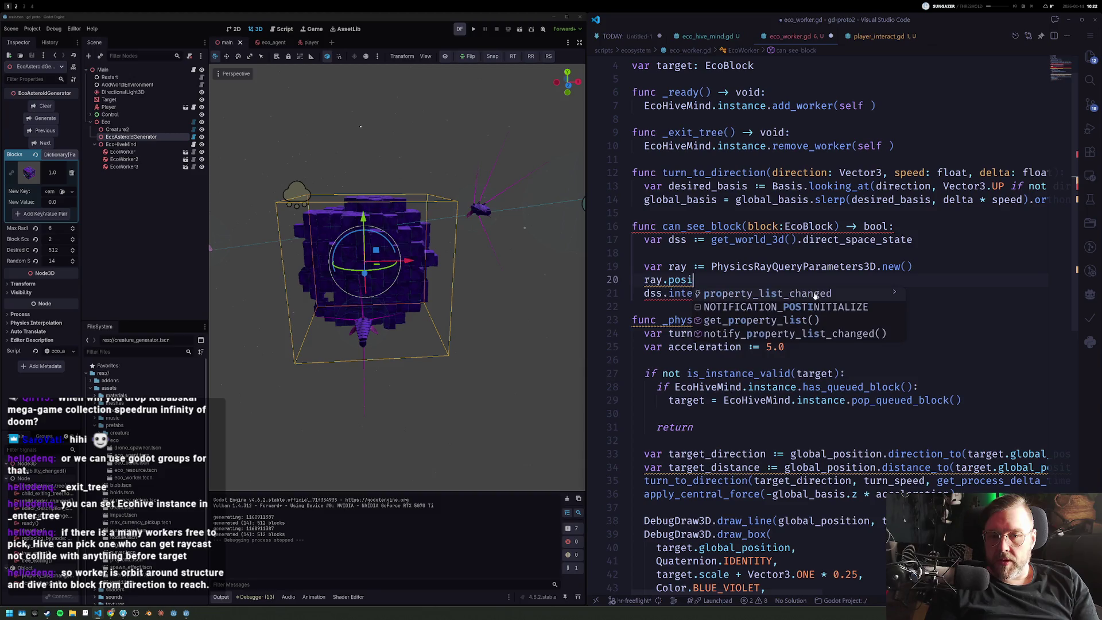
key(BackSpace)
key(BackSpace)
key(BackSpace)
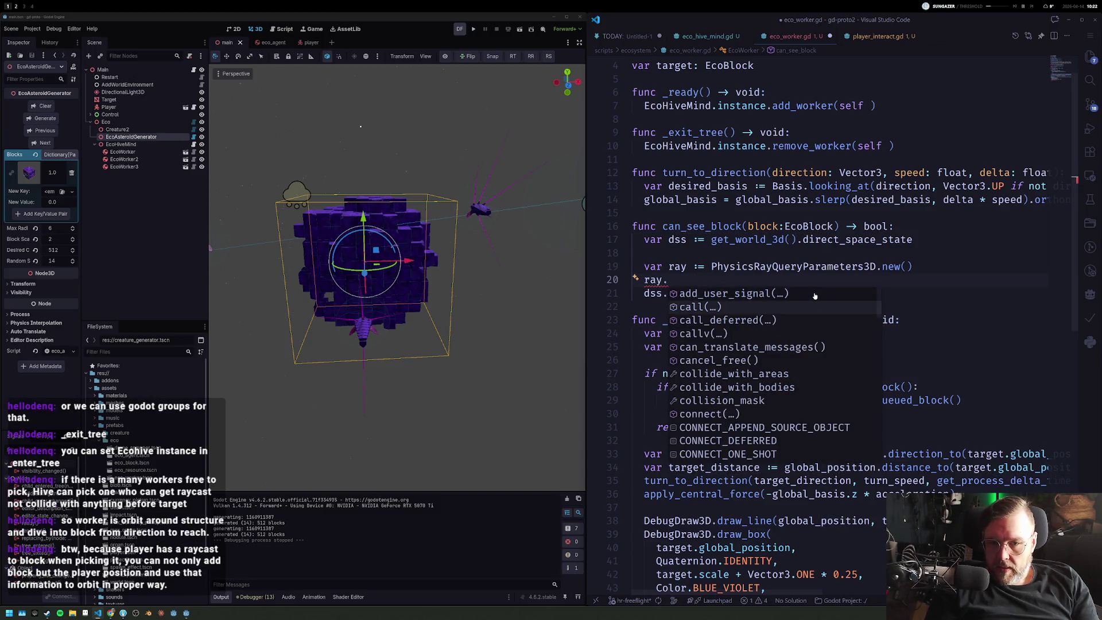
key(Down)
key(Down)
key(Down)
key(Down)
key(Down)
key(Down)
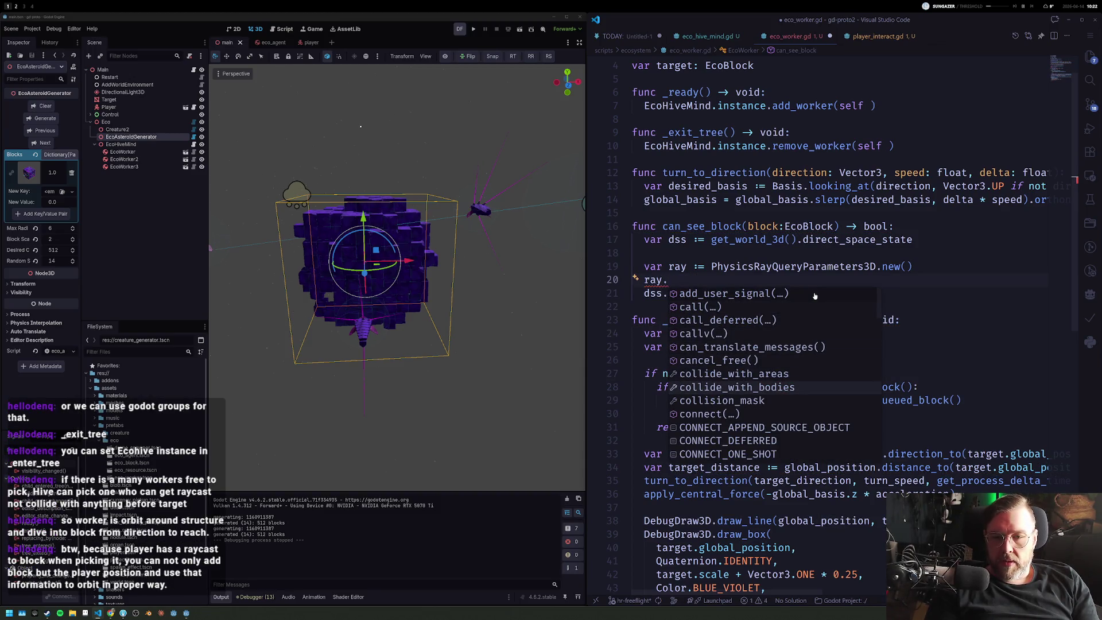
key(Return)
text(= true)
Step: Try a ray.collision_mask setting, then delete the unfinished line
key(Return)
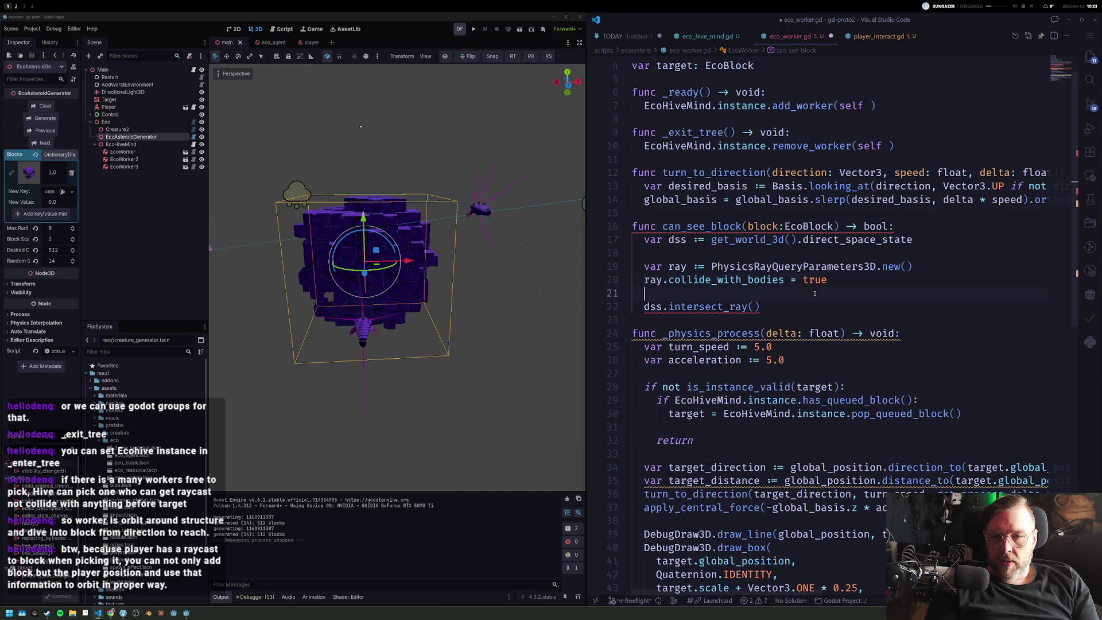
text(ray.)
key(Down)
key(Down)
key(Down)
key(Down)
key(Down)
key(Down)
key(Down)
key(Down)
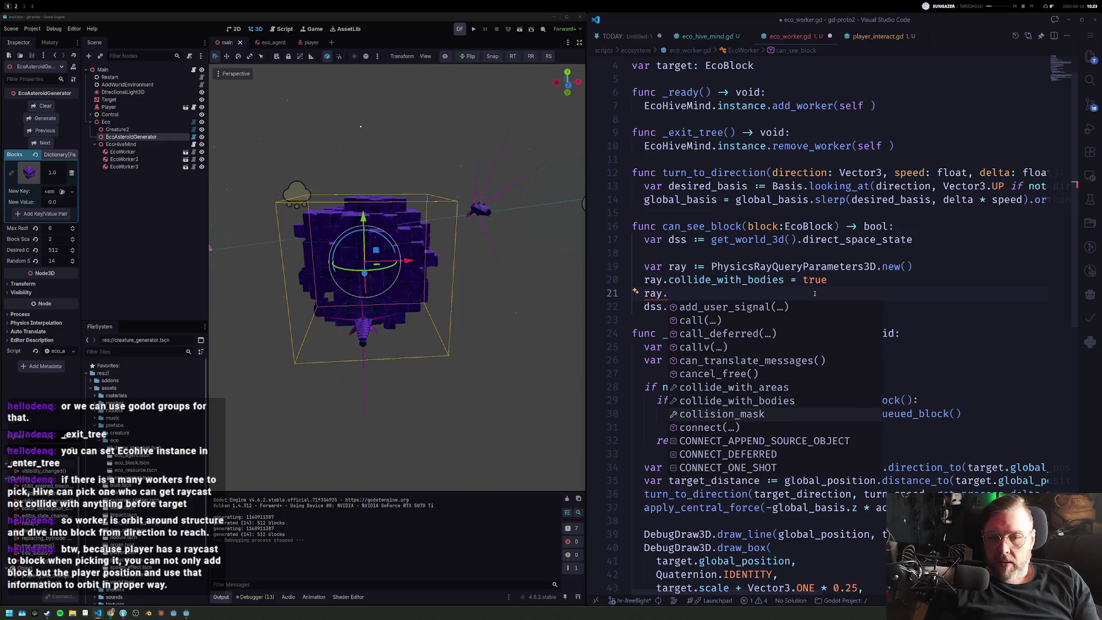
key(Return)
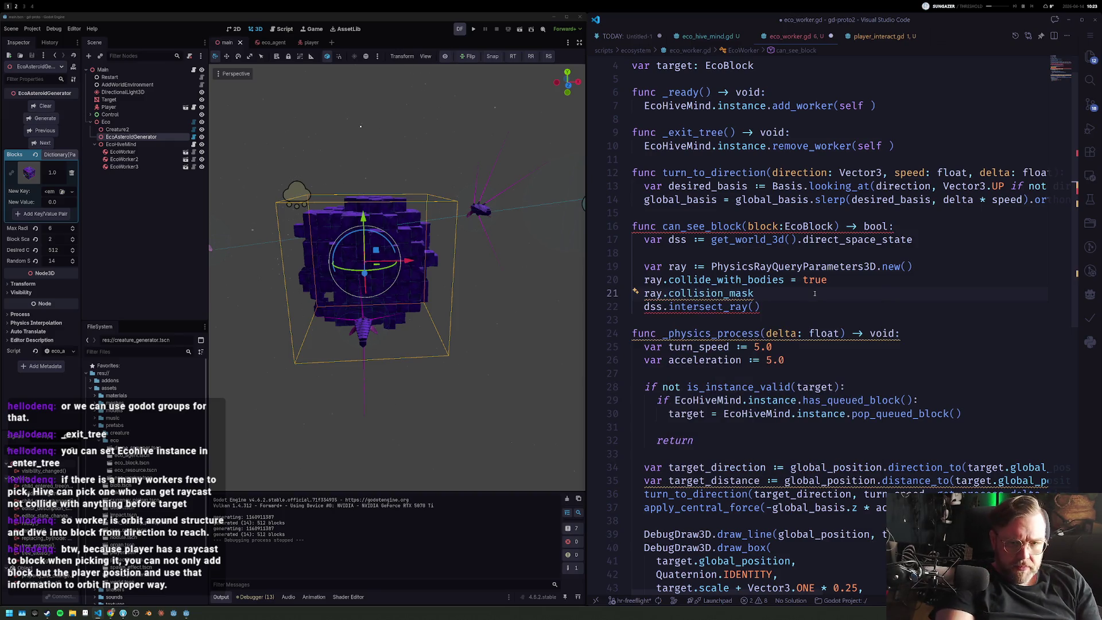
text( = 1 <<)
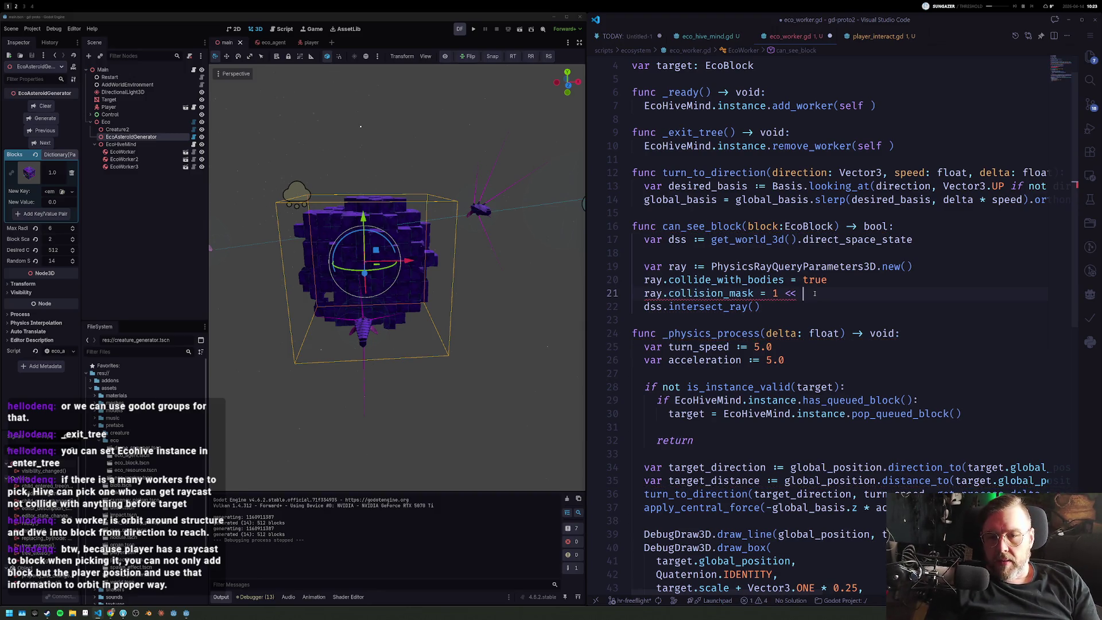
key(shift+Home)
key(BackSpace)
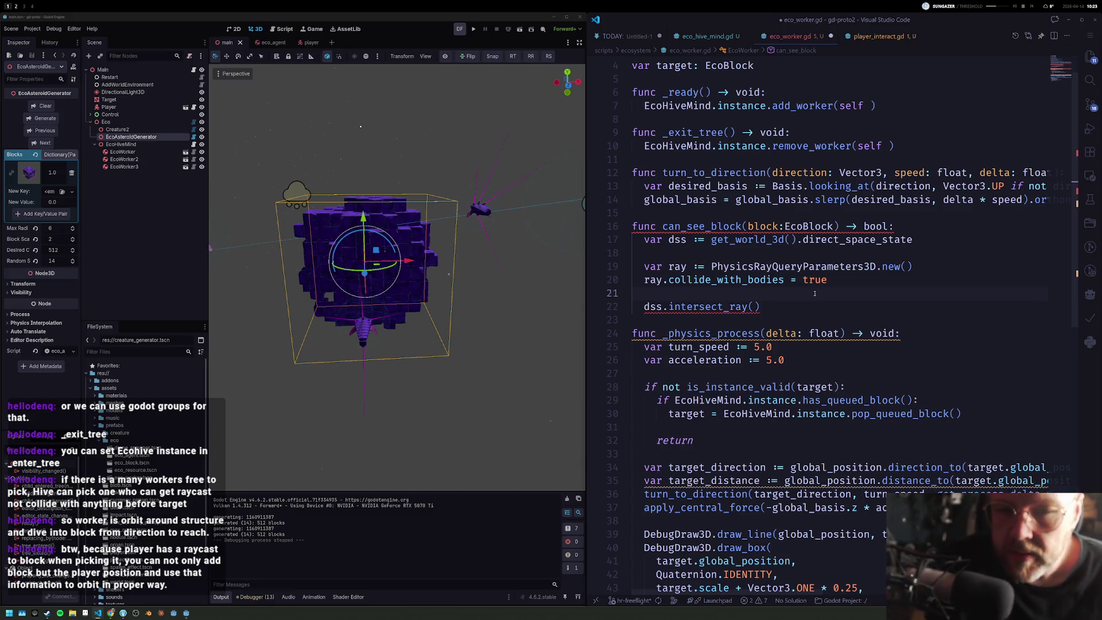
key(Down)
text(ray)
Step: Write var result := dss.intersect_ray(ray) followed by print(result)
key(Home)
text(if)
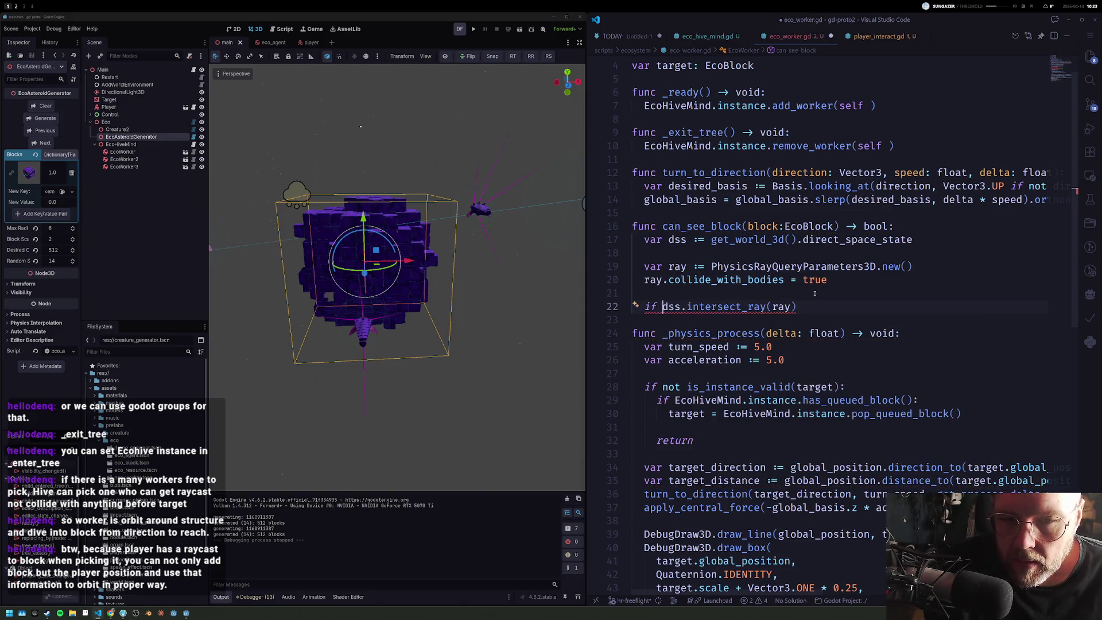
mouse_move(719, 307)
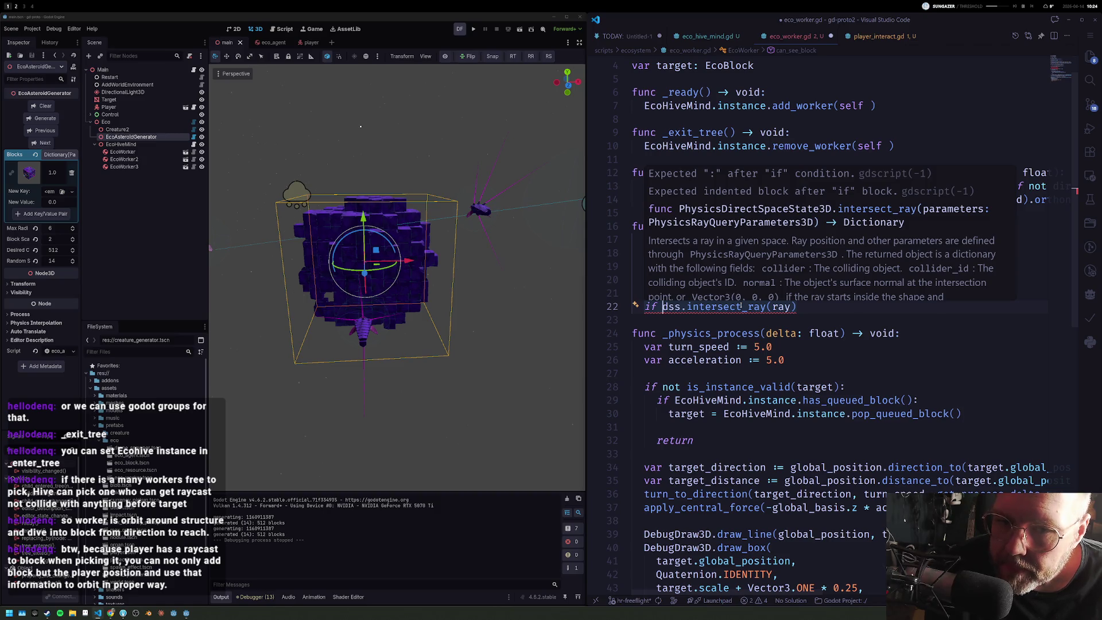
key(BackSpace)
key(BackSpace)
key(BackSpace)
text(var result :=)
key(End)
key(Return)
text(print()
key(BackSpace)
text((result)
key(Escape)
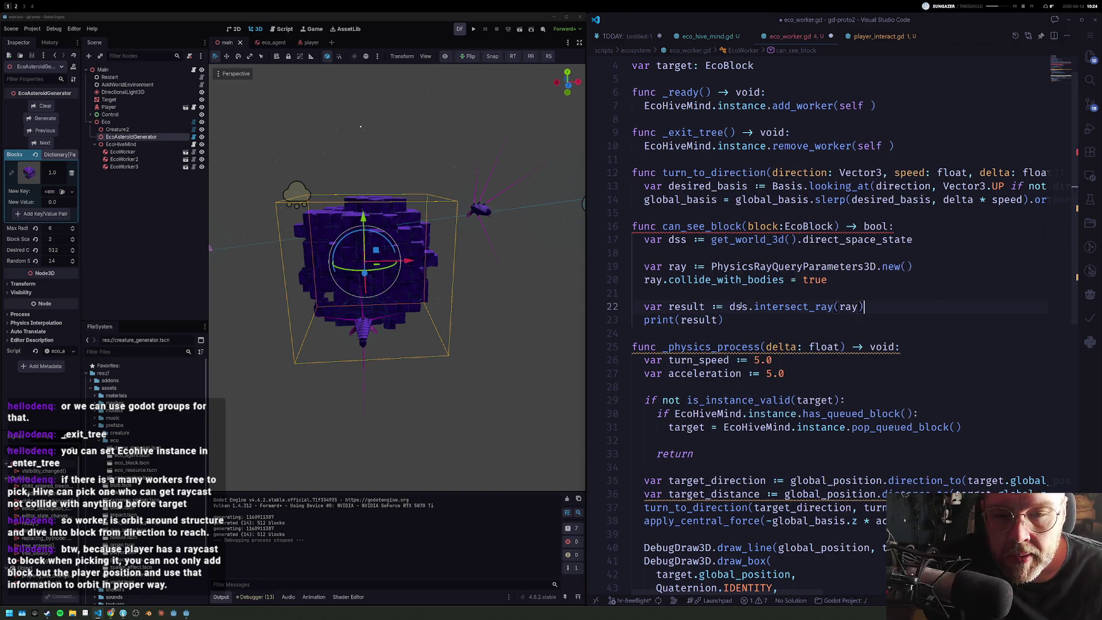
Step: Wrap it in if result: with var collider := result["collider"] as Node and print(collider)
key(Up)
key(Up)
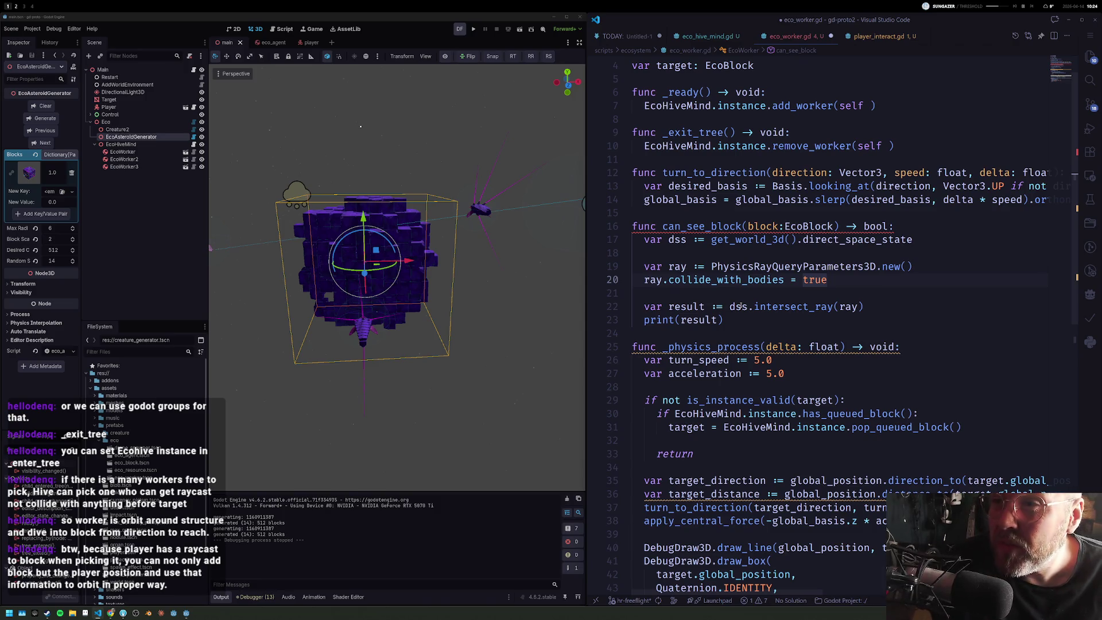
key(Down)
key(Down)
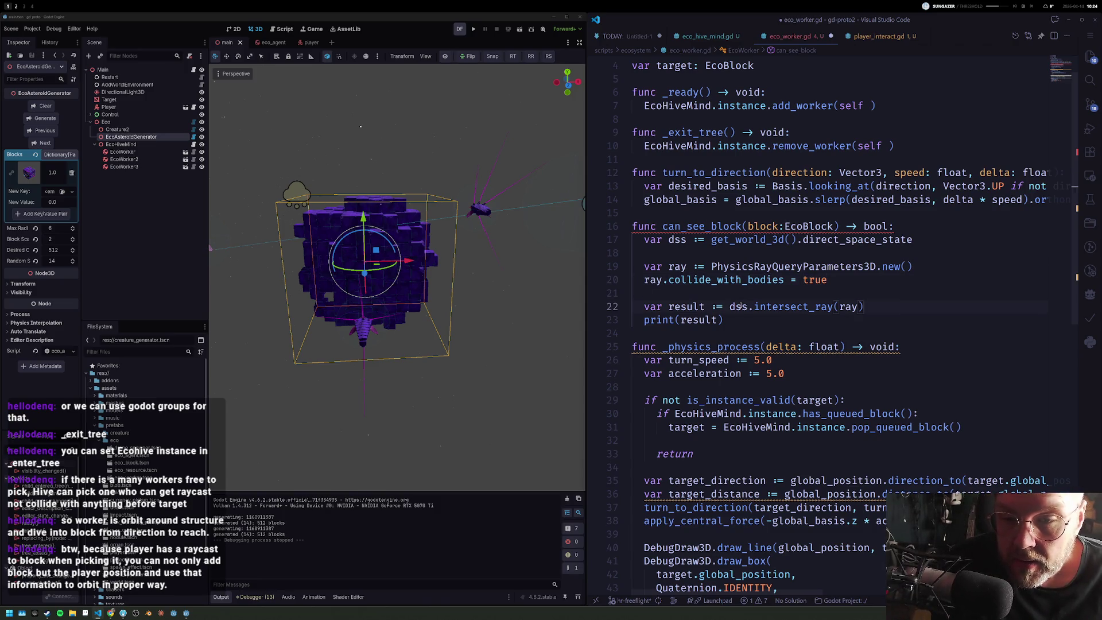
key(Return)
text(if re)
text(:)
key(Down)
key(End)
key(Tab)
key(End)
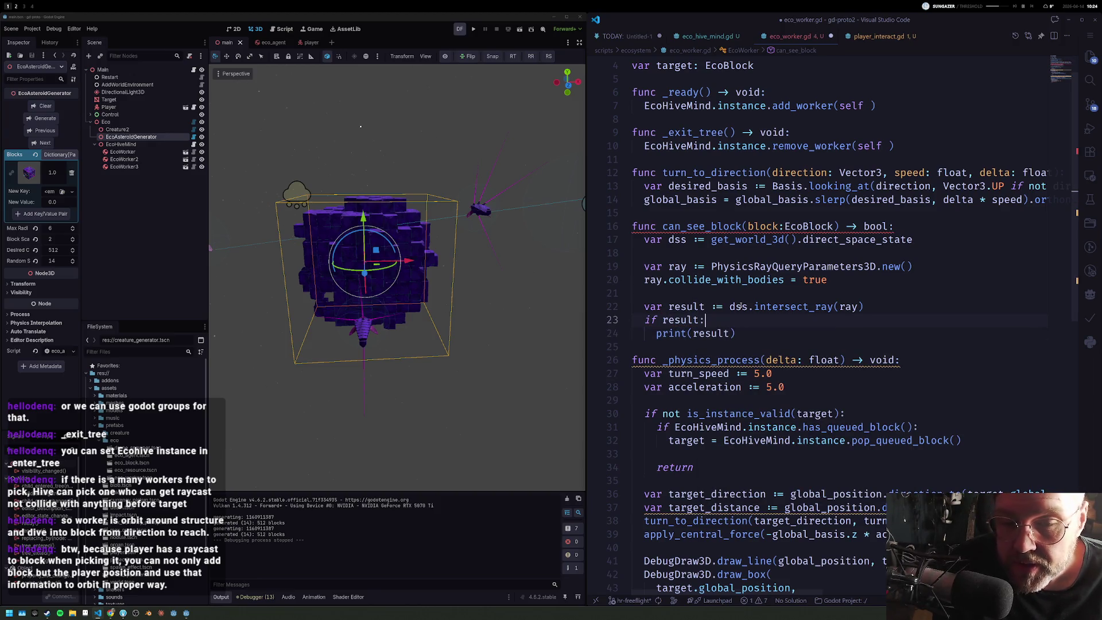
key(Return)
text(var)
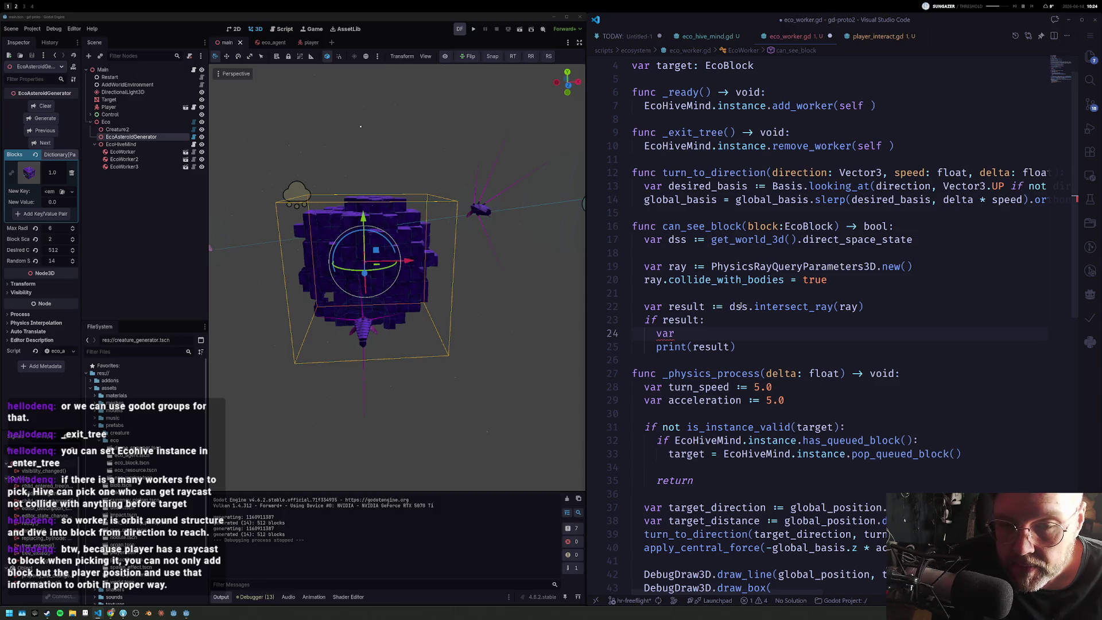
text( collider := result["collider"])
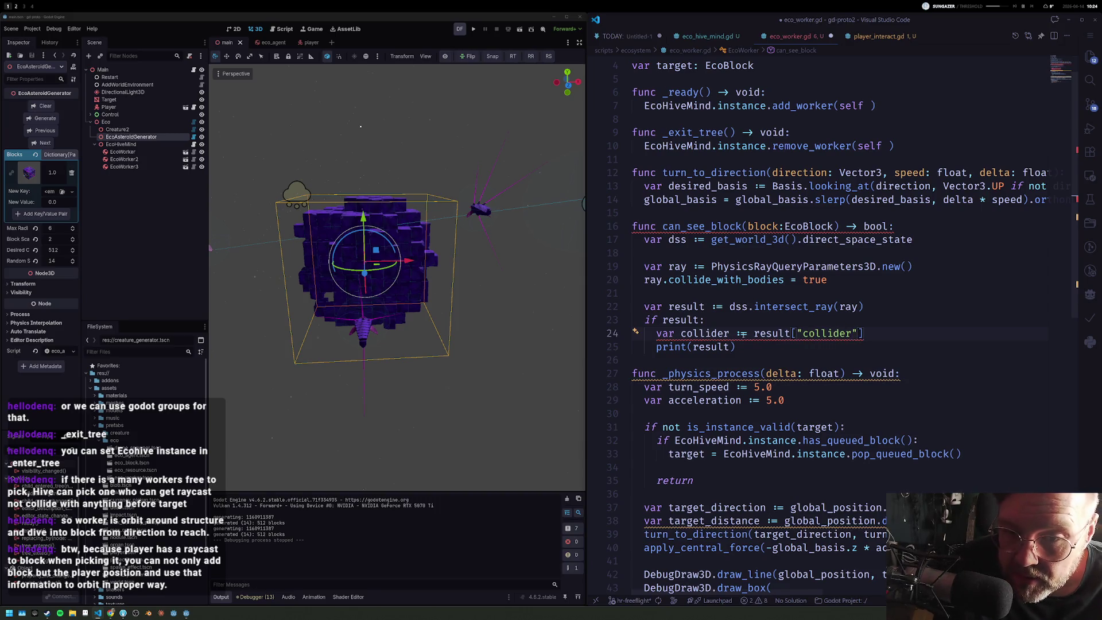
mouse_move(771, 334)
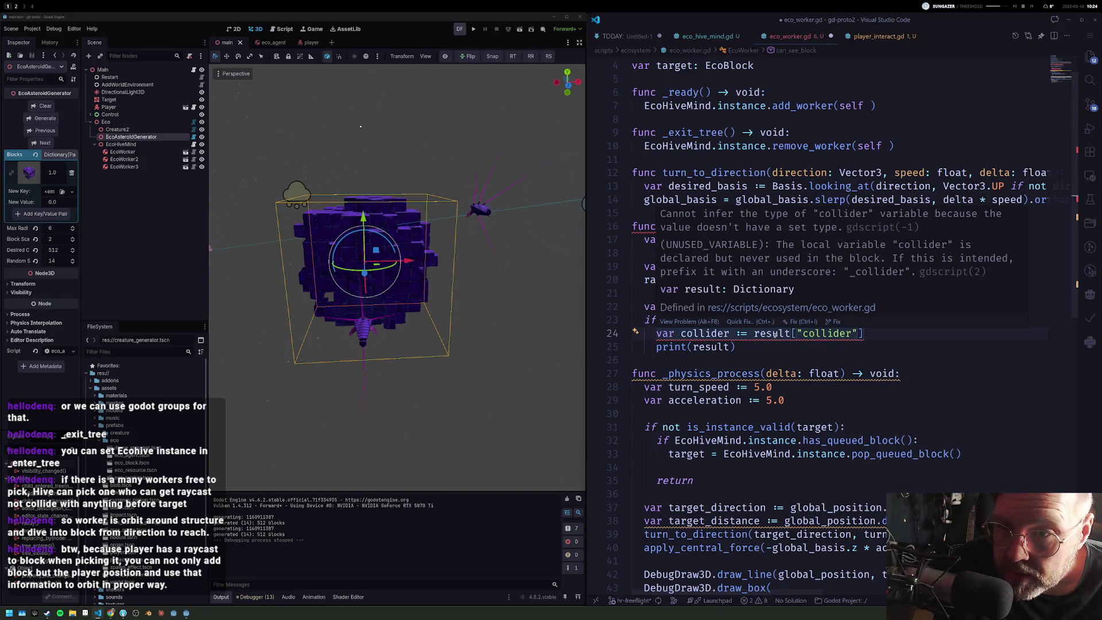
text( as )
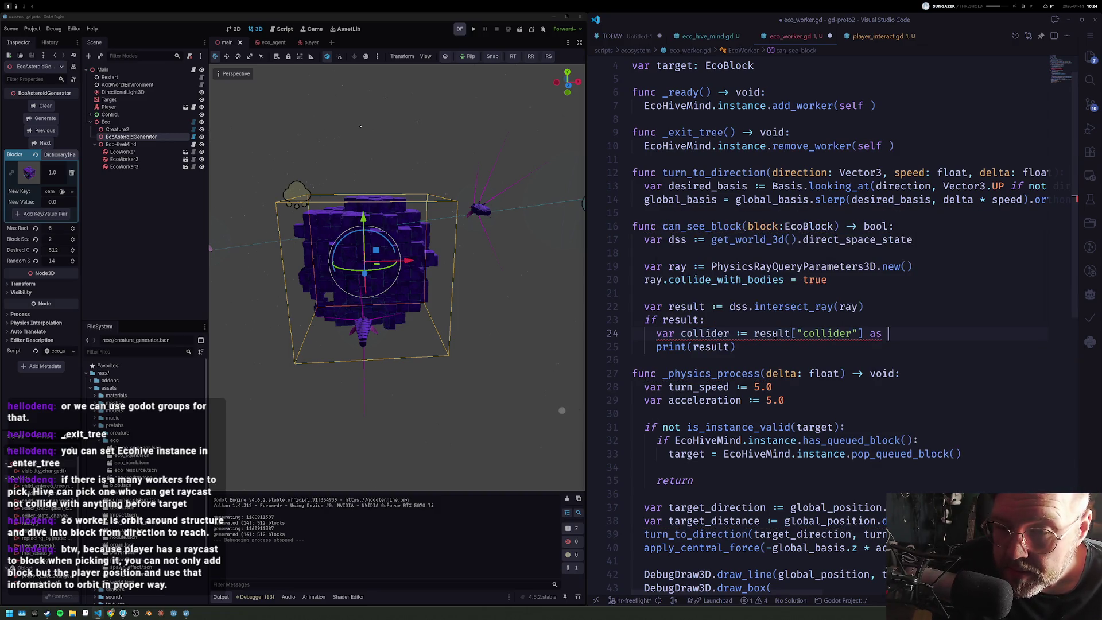
text(Node)
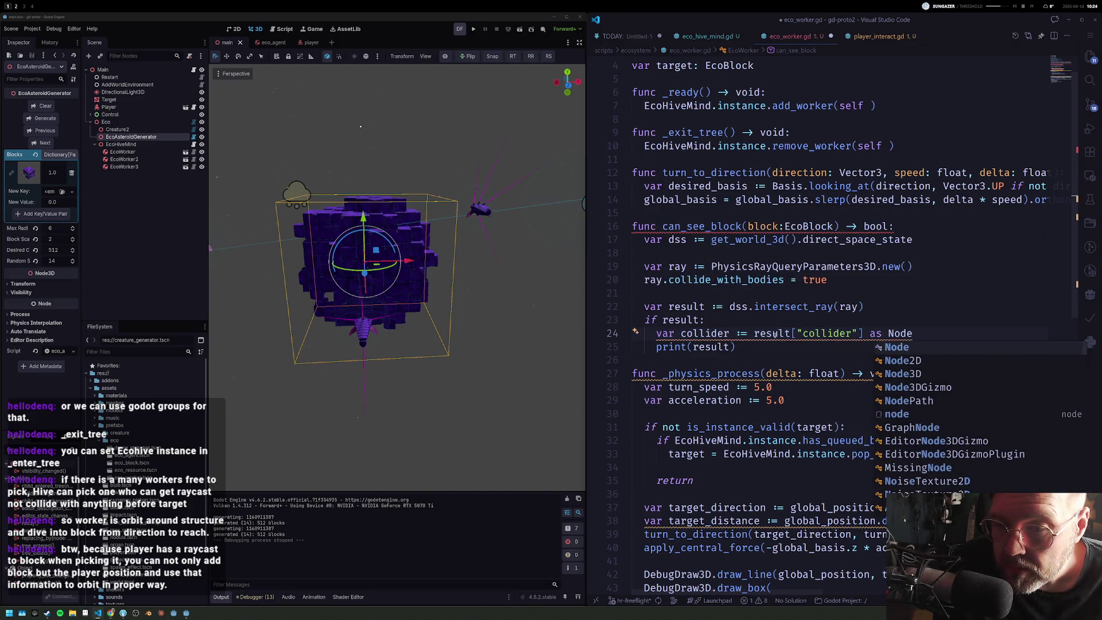
key(Escape)
key(Down)
key(Home)
key(ctrl+Right)
key(ctrl+Right)
key(ctrl+shift+Right)
text(collider)
Step: Save eco_worker.gd and start a new ray. setting line after collide_with_bodies
key(ctrl+s)
key(Up)
key(Up)
key(End)
key(Return)
text(ray.)
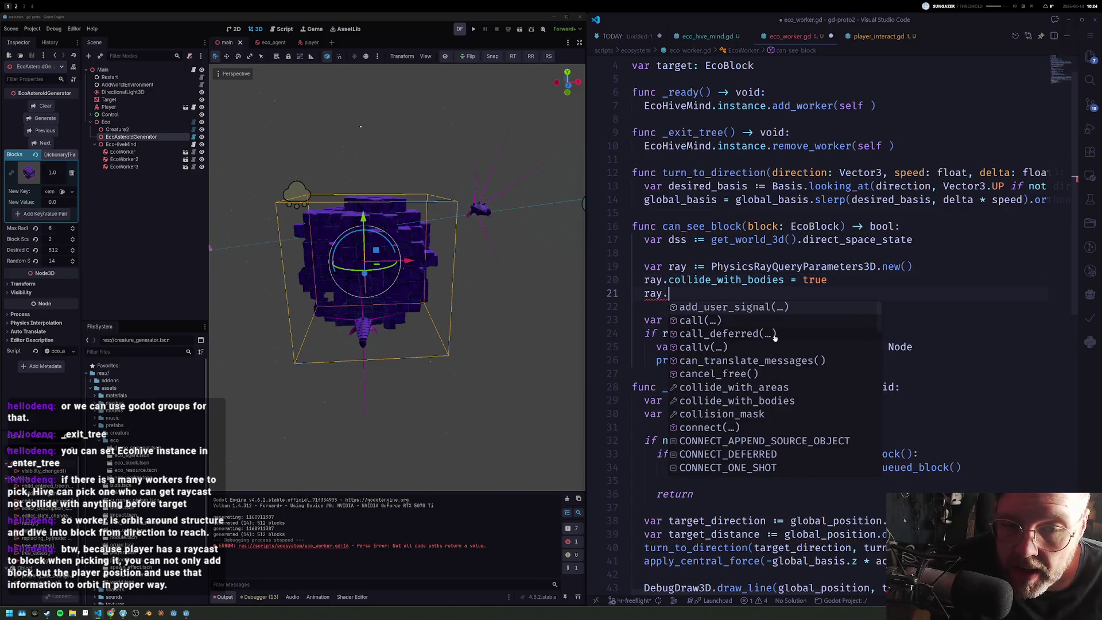
key(Up)
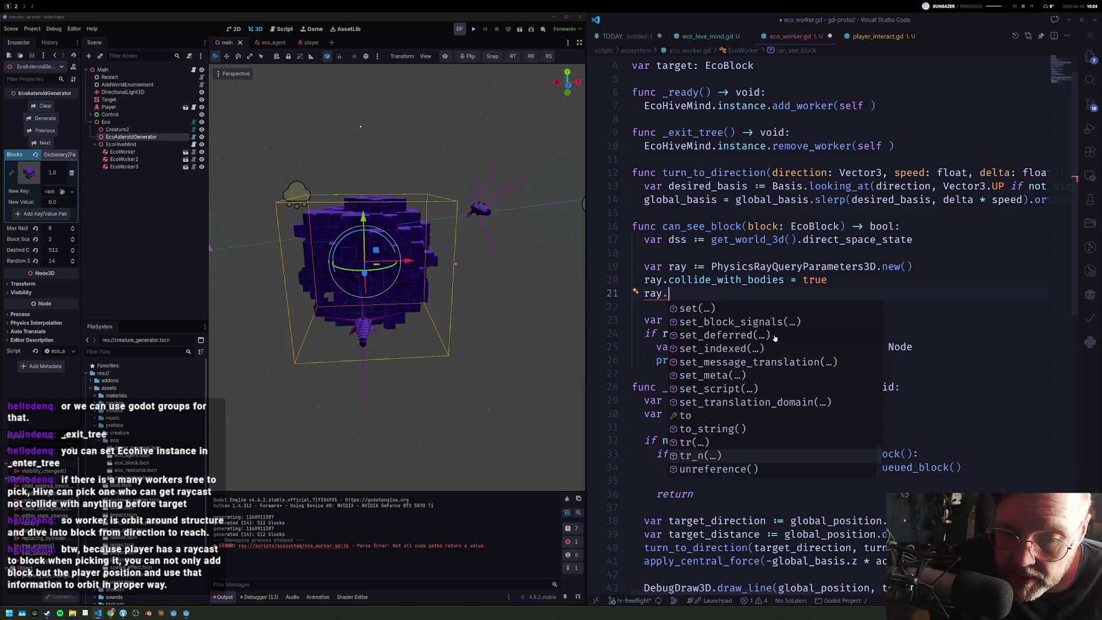
key(Up)
key(Up)
key(Up)
key(Up)
key(Up)
key(Up)
key(Up)
key(Up)
key(Up)
key(Up)
key(BackSpace)
text(rom)
Step: Set the ray.from origin line, undoing an accidental duplicate
key(BackSpace)
text(.from = )
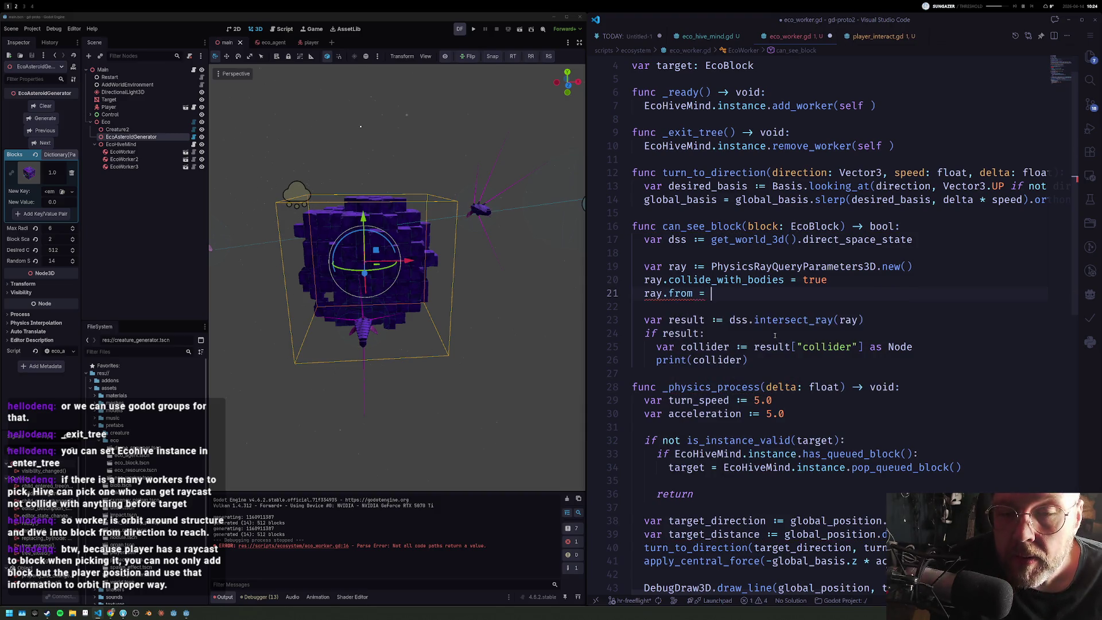
text(global_position)
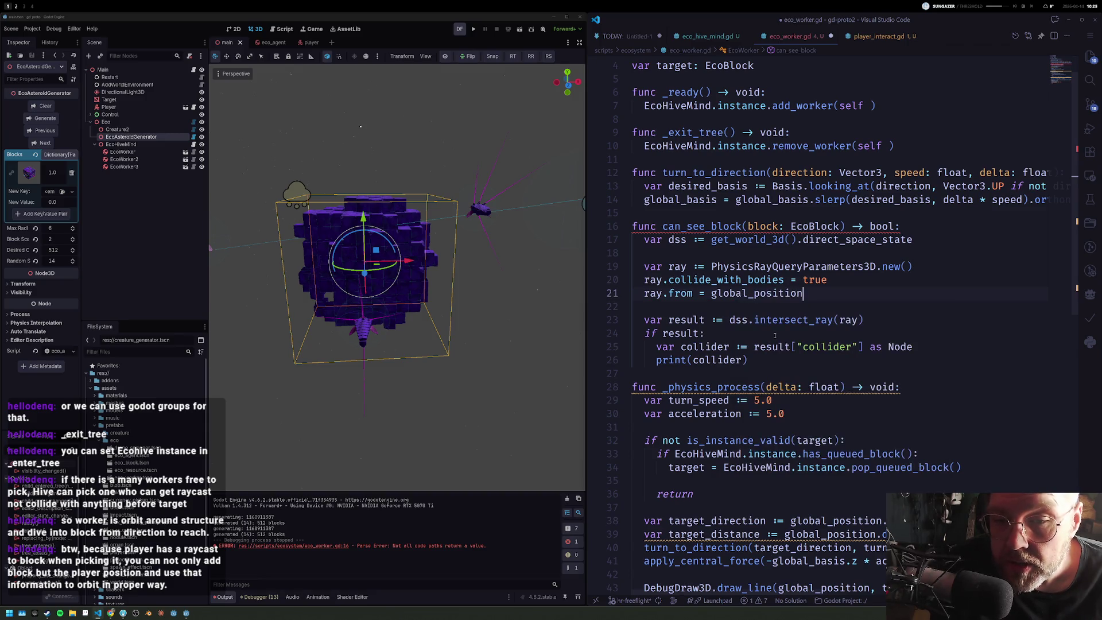
key(shift+alt+Down)
key(ctrl+End)
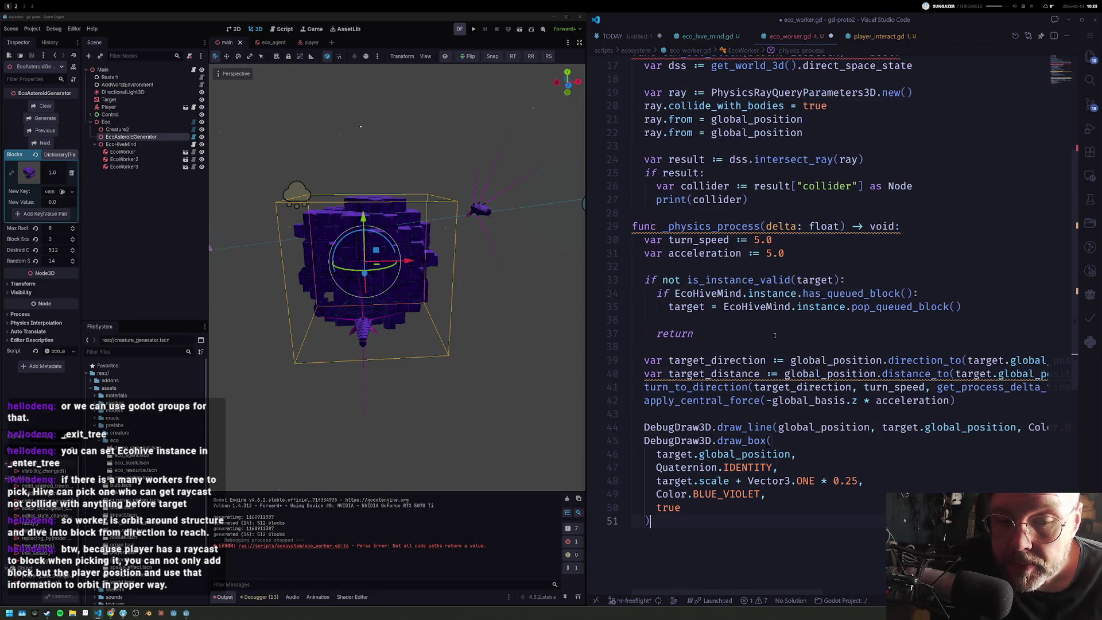
key(ctrl+z)
Step: Add ray.to = block.global_position
key(Return)
text(ray.to)
key(Escape)
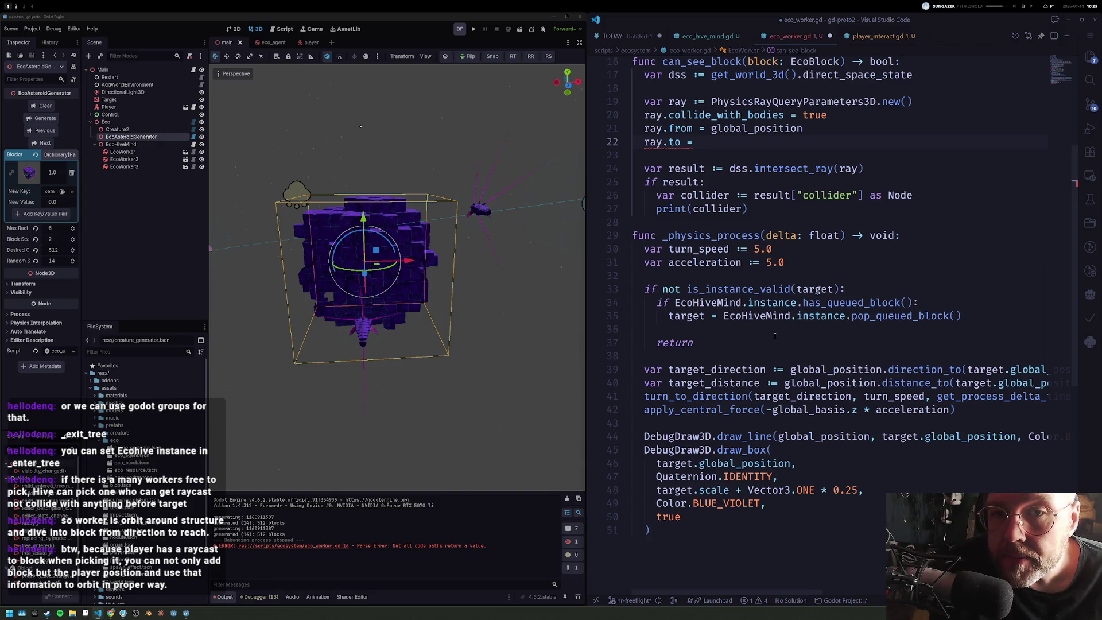
text(block.g)
key(BackSpace)
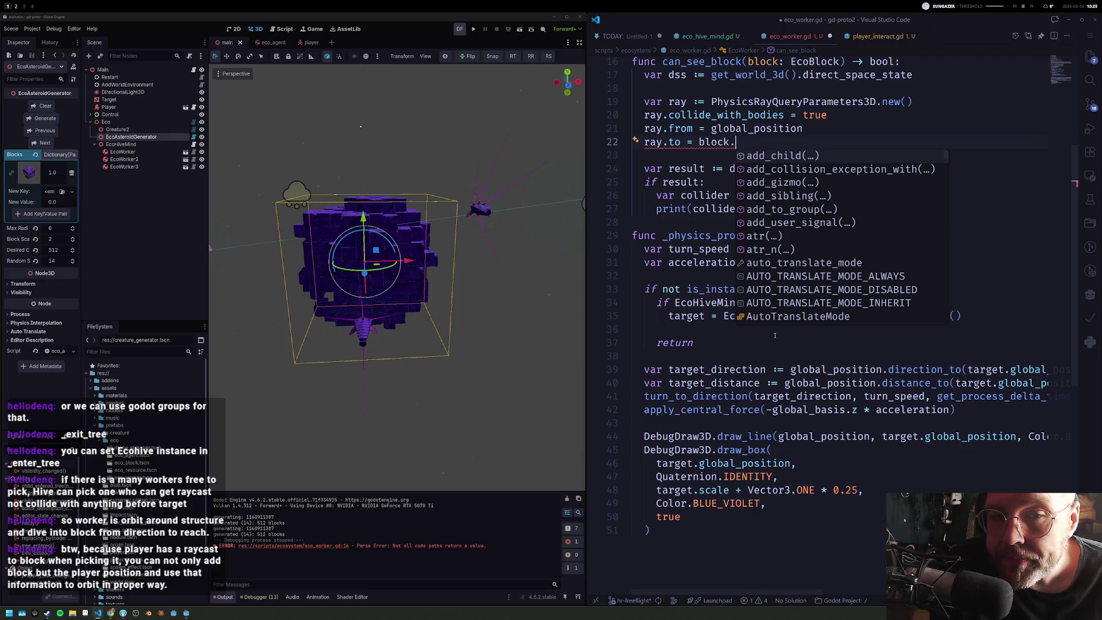
text(gl)
key(Down)
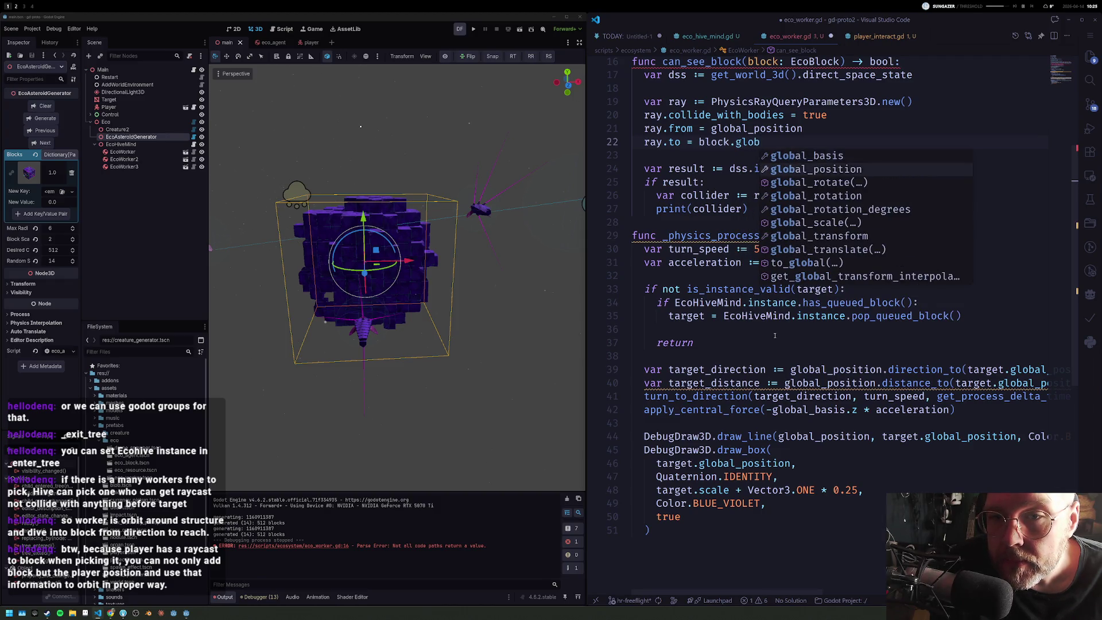
key(Return)
Step: Change the print to print(collider == block)
key(Down)
key(Down)
key(Down)
key(Down)
key(Down)
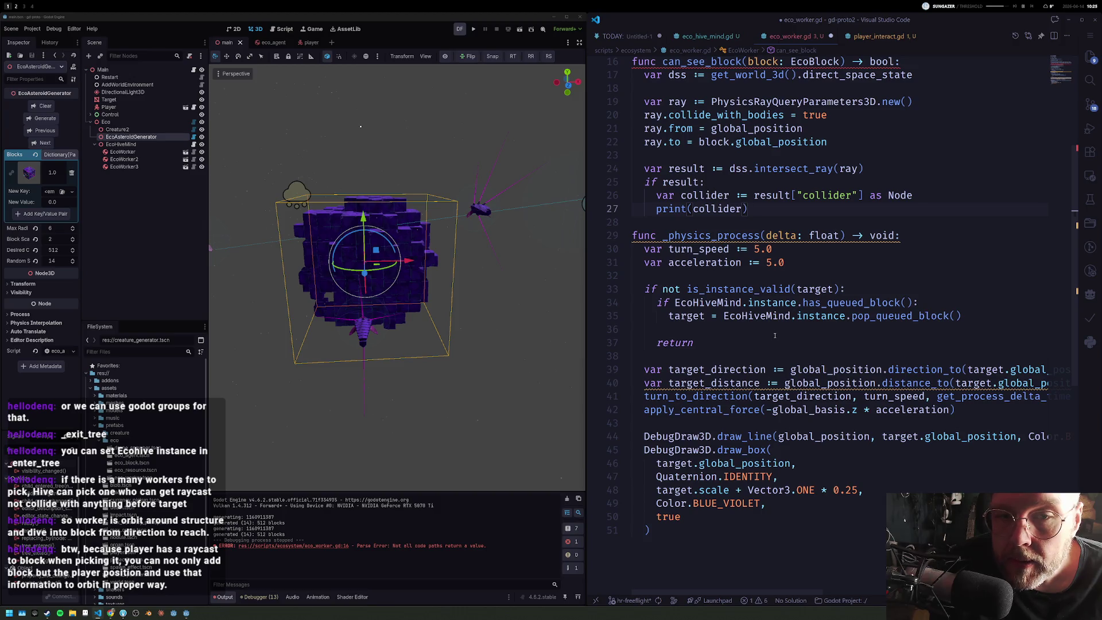
key(Left)
text(bl)
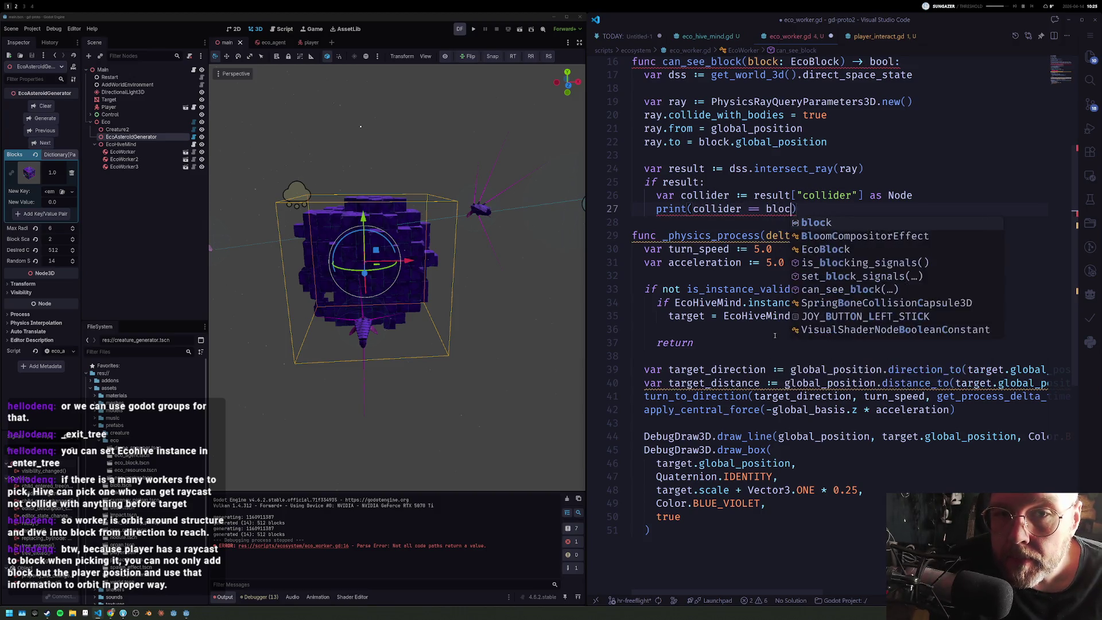
text(ock)
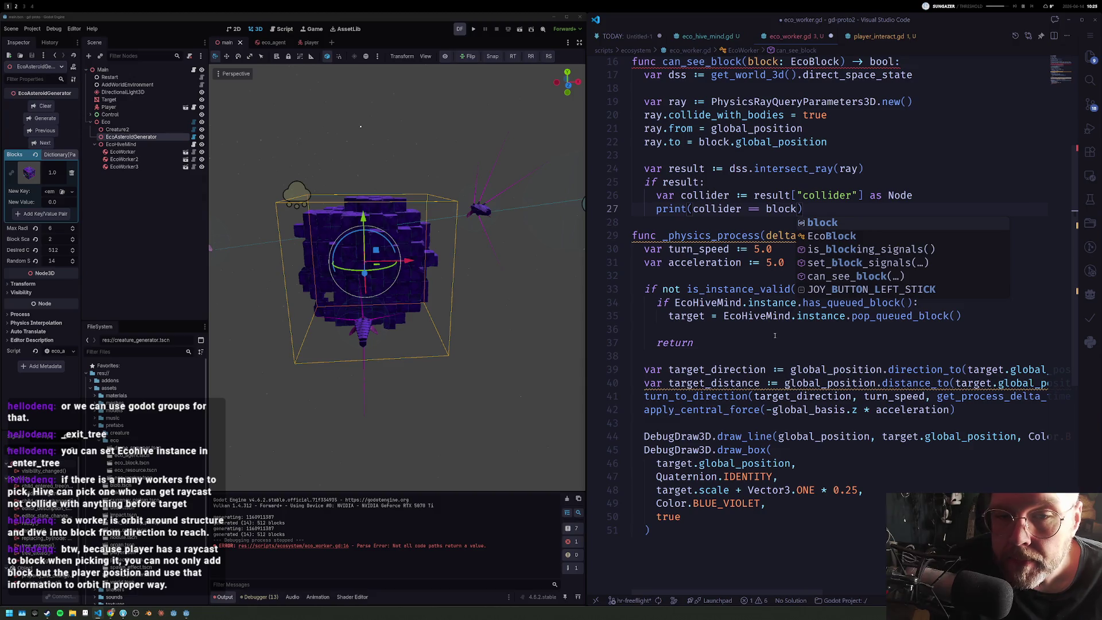
key(Escape)
key(End)
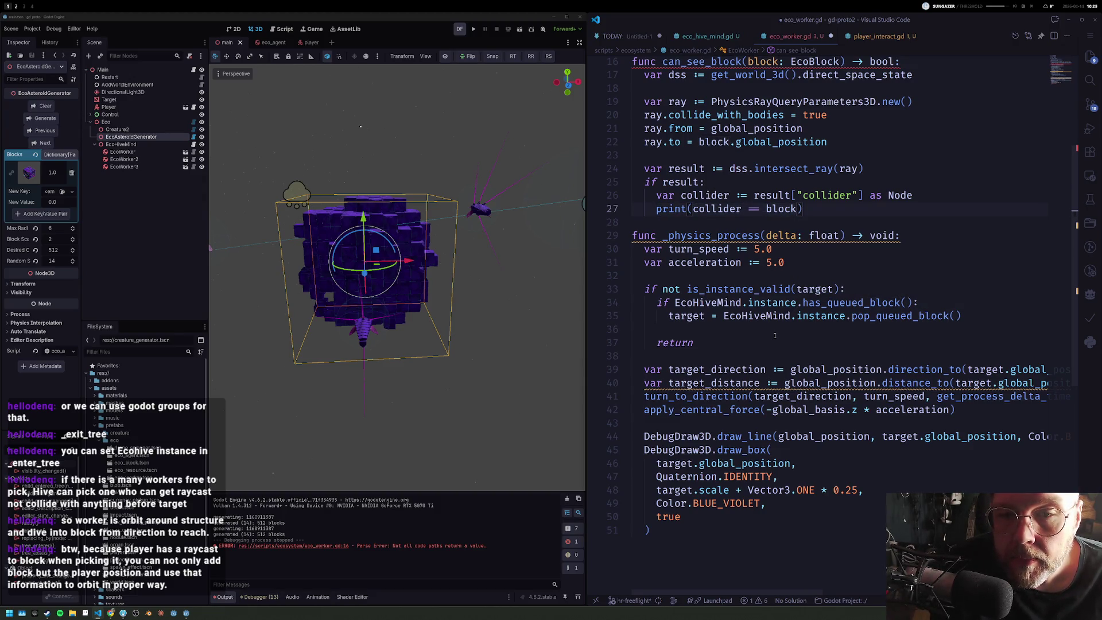
Step: Return collider == block inside the hit check and return false otherwise
key(Return)
key(Return)
text(return collider == block)
key(Home)
key(Tab)
key(End)
key(Return)
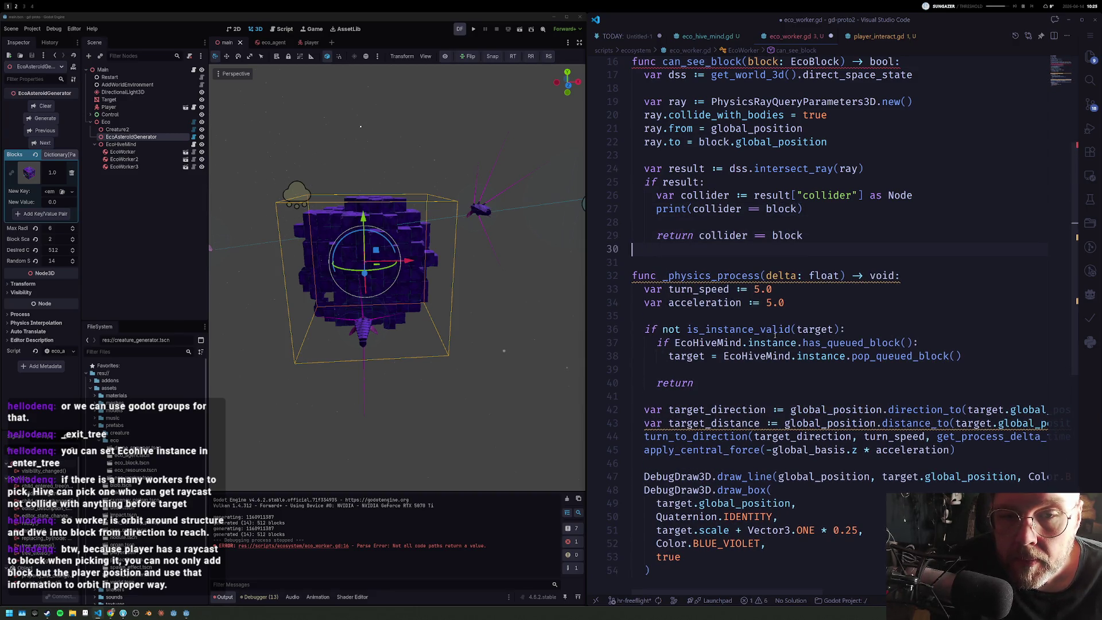
text(return flase)
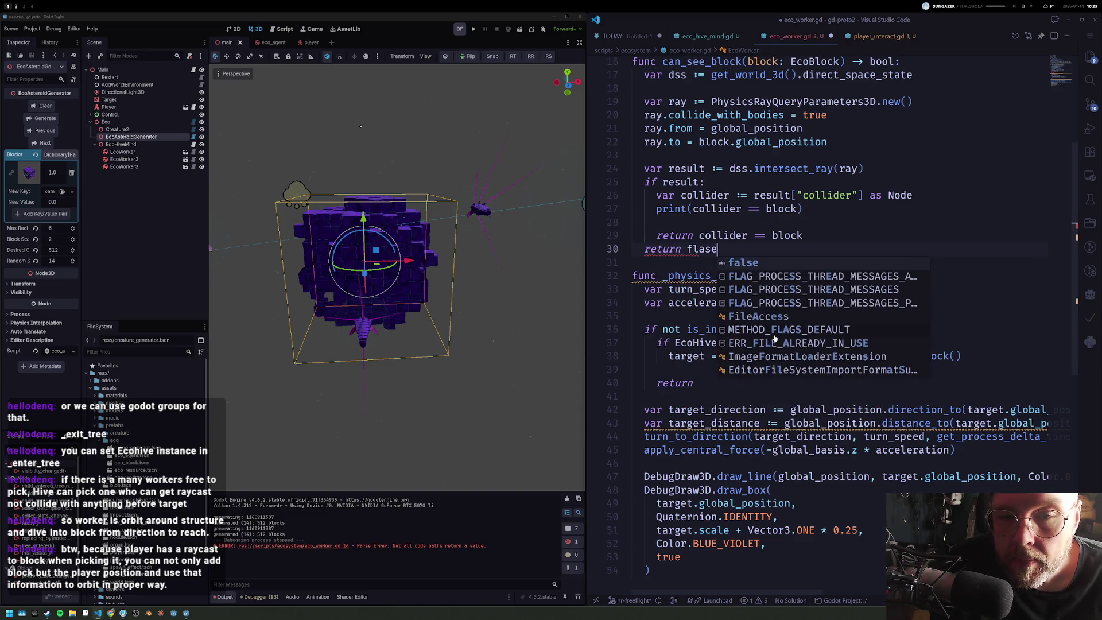
key(Return)
key(Home)
key(Return)
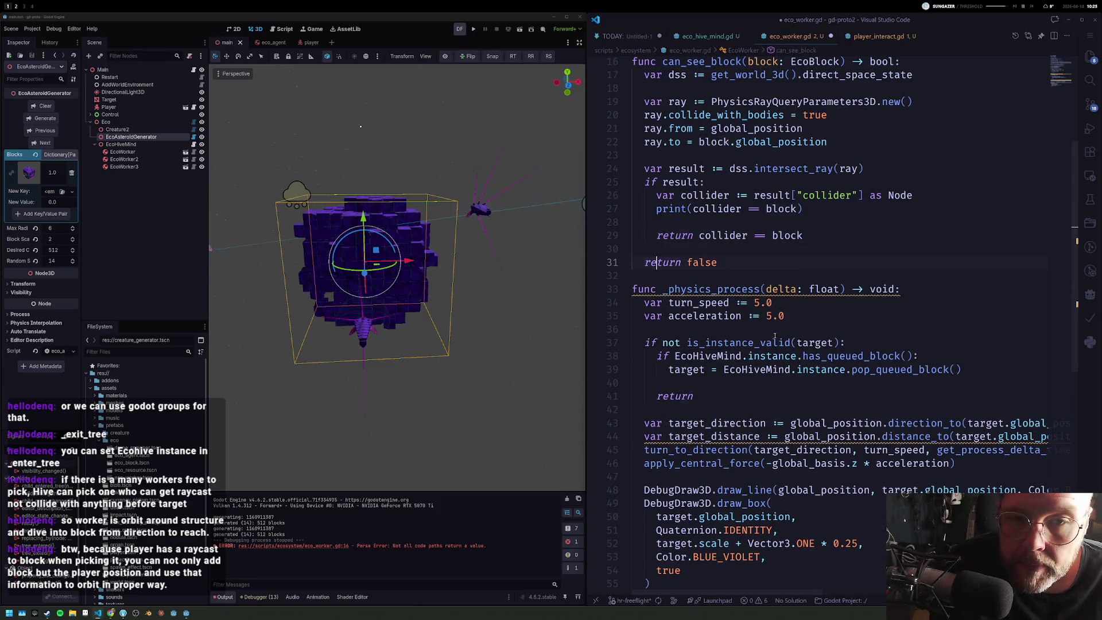
key(Right)
key(Right)
Step: Open space in _physics_process for the visibility check if
key(Down)
key(Down)
key(Down)
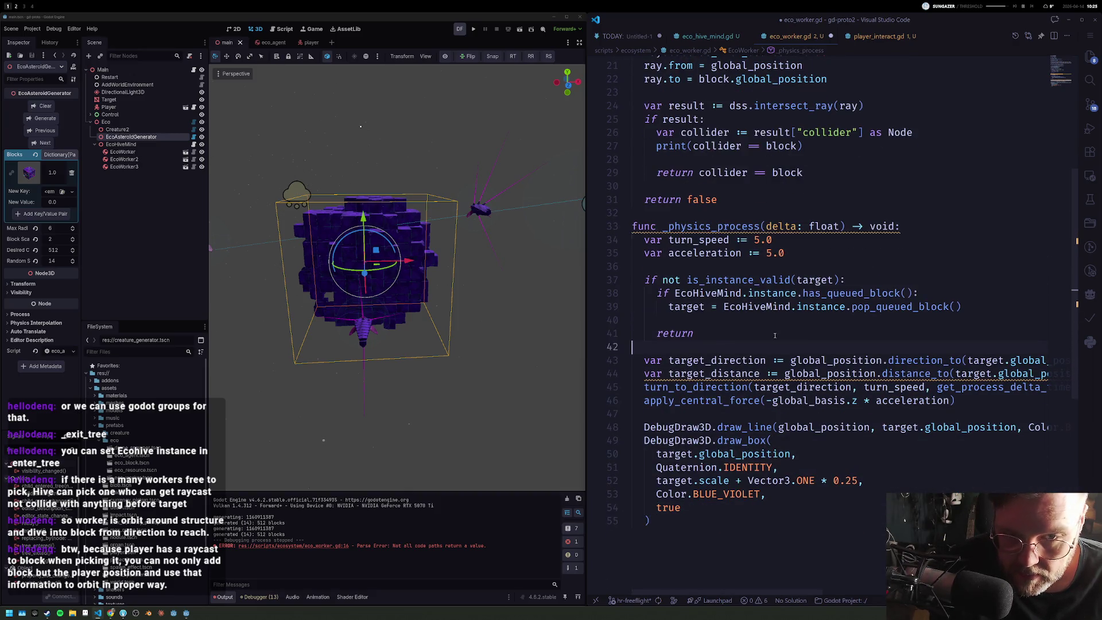
key(Return)
key(Return)
key(Up)
key(Up)
key(Return)
text(if )
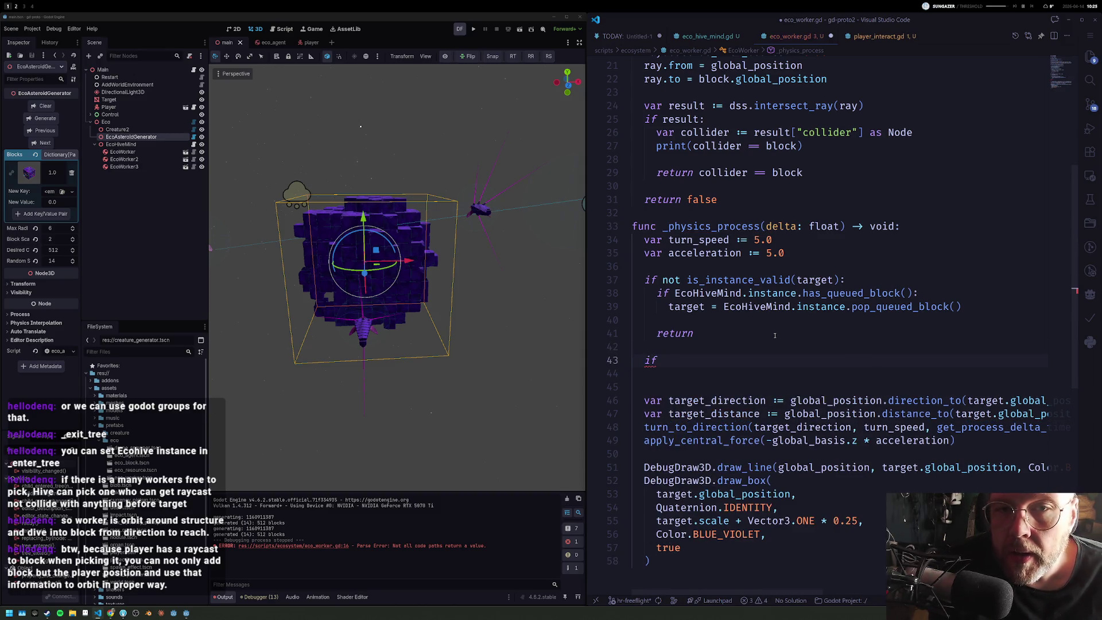
text(cansees)
text(_sx)
text(s)
Step: Add an if can_see_block(target): condition with an else: branch that prints 'orbit'
key(Return)
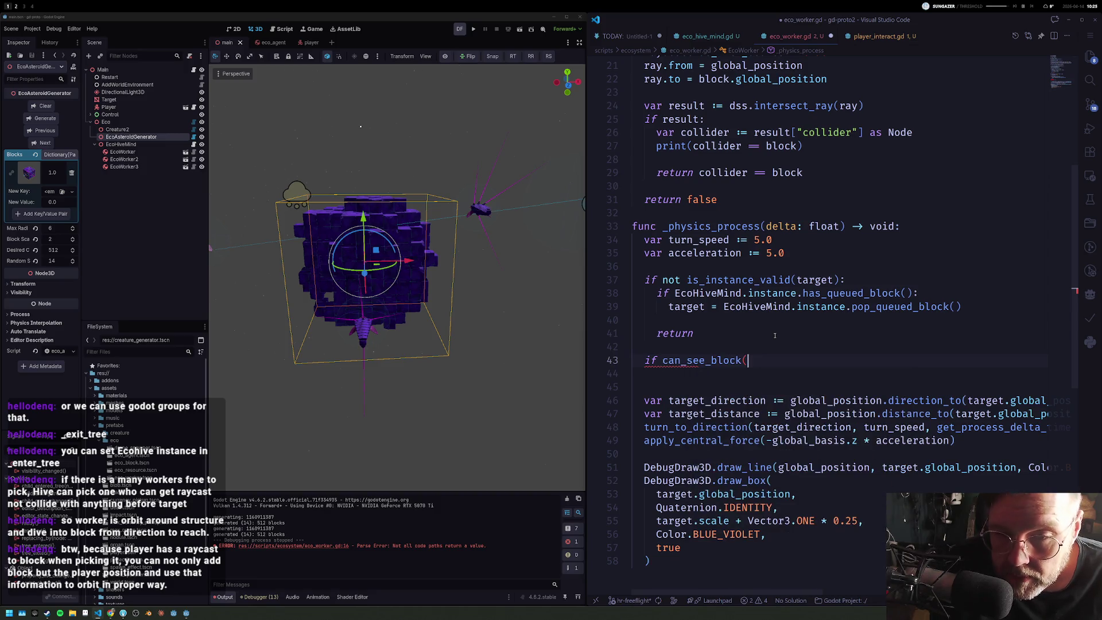
text(target):)
key(Return)
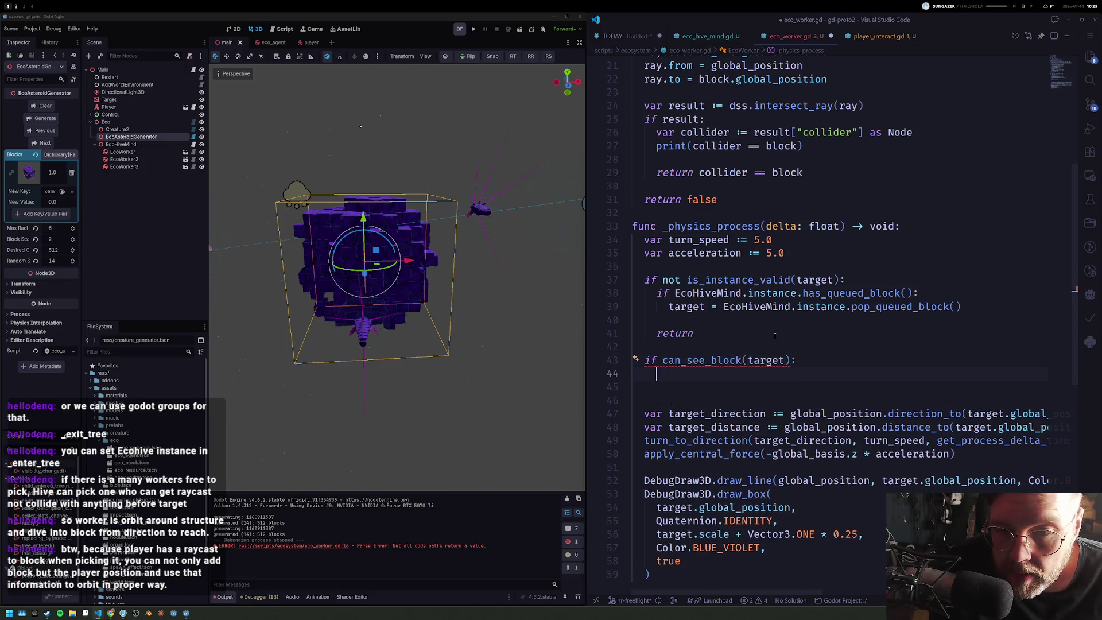
text(print("yess!!"))
key(Return)
key(BackSpace)
text(else:)
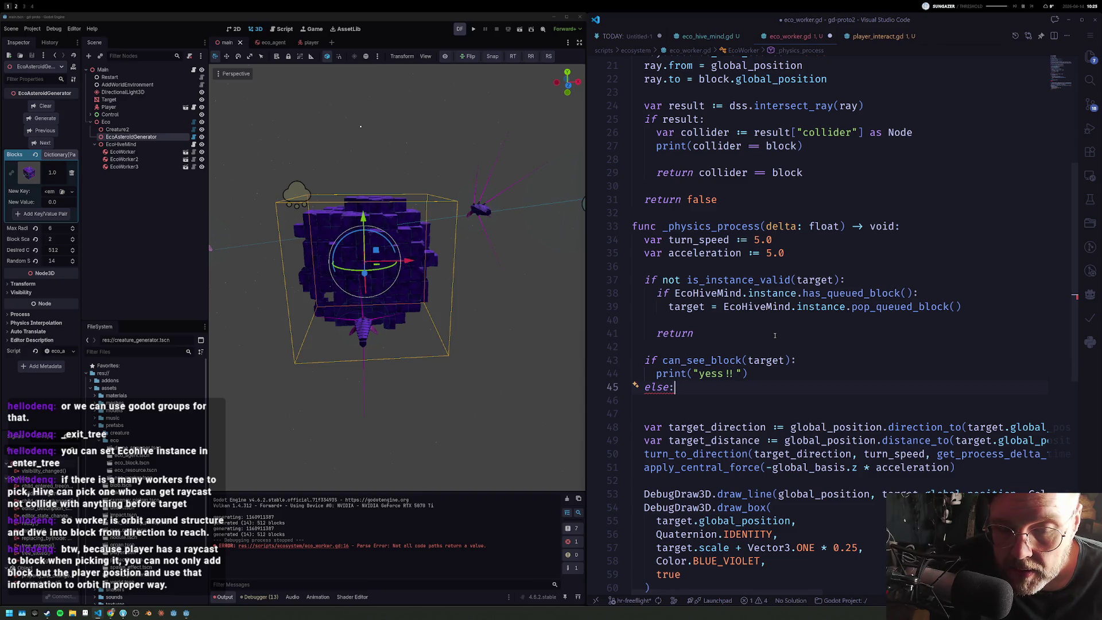
Step: Move the movement lines above else and indent them under the visibility check
key(Down)
key(Down)
key(shift+Down)
key(shift+Down)
key(shift+Down)
key(shift+Down)
key(shift+Down)
key(shift+Down)
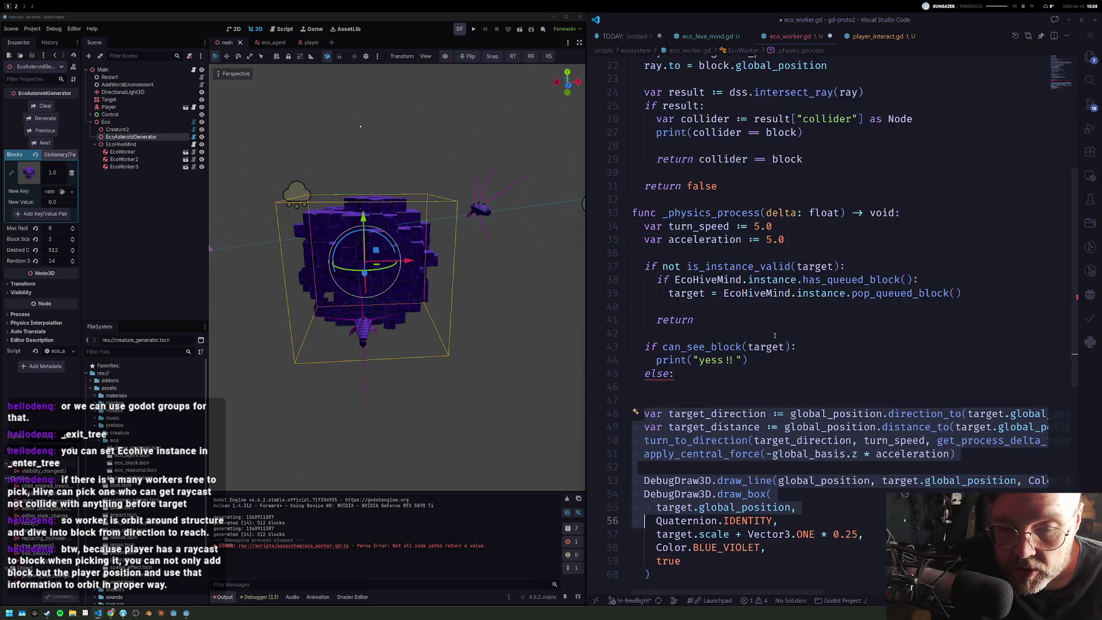
key(shift+Down)
key(shift+Down)
key(shift+Down)
key(alt+Up)
key(alt+Up)
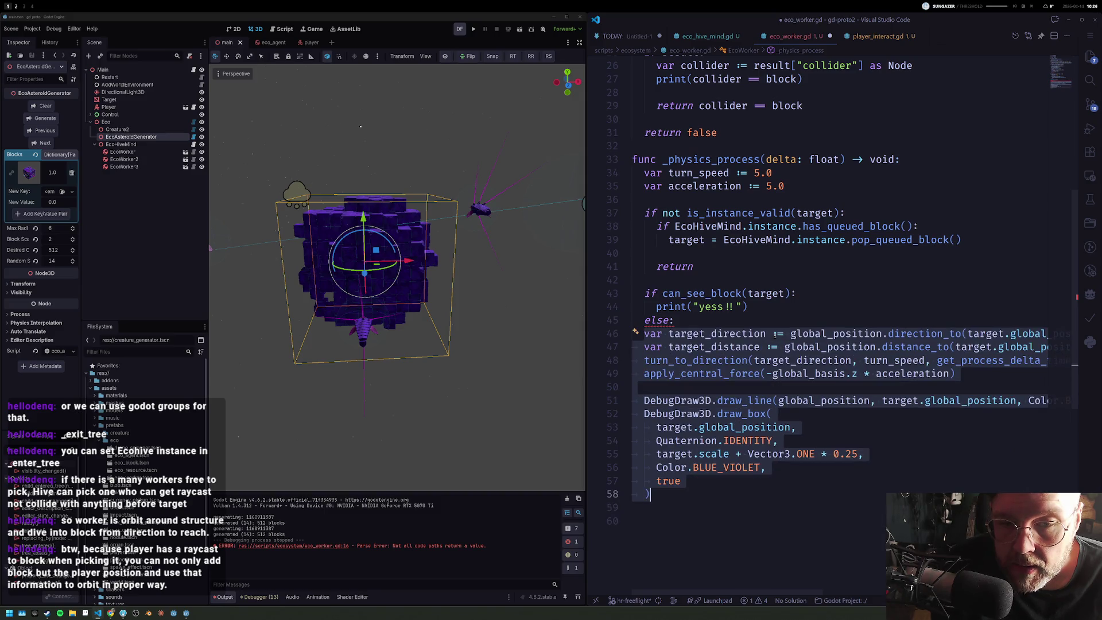
key(Down)
key(Down)
key(Up)
key(Up)
key(Up)
key(shift+Home)
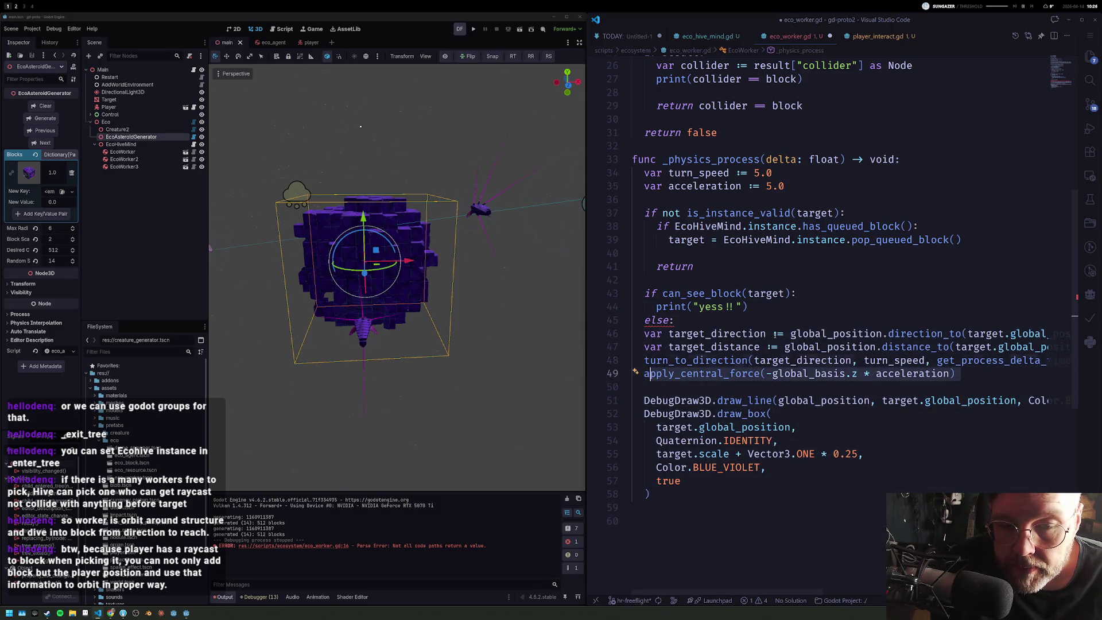
key(shift+Up)
key(shift+Up)
key(shift+Up)
key(alt+Up)
key(Tab)
key(Up)
key(Down)
key(Down)
key(Down)
key(Down)
key(Down)
key(End)
key(Return)
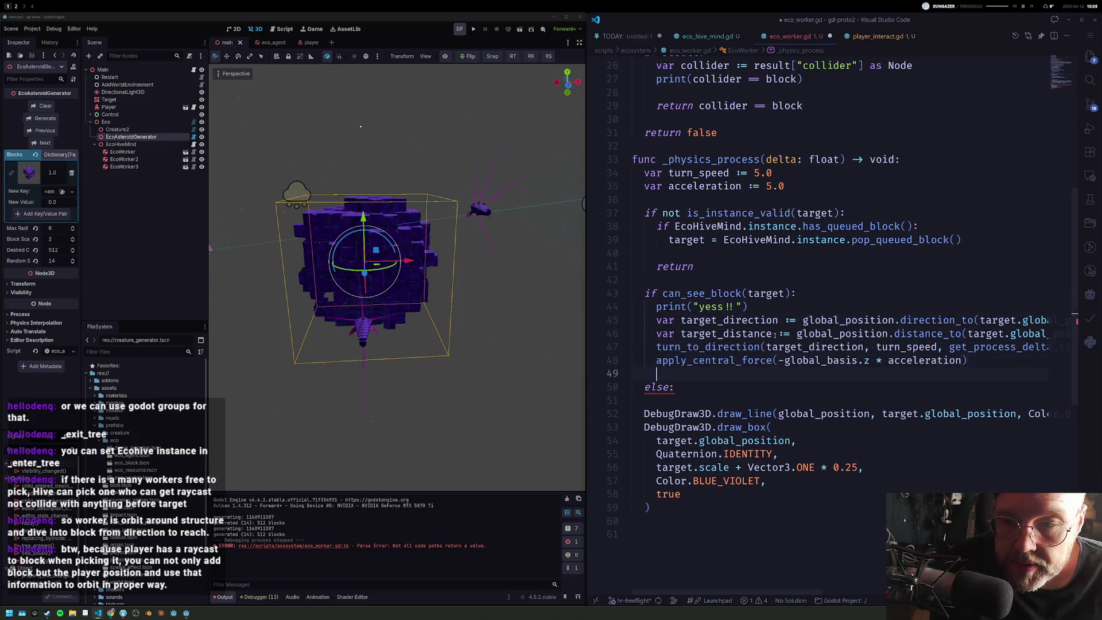
Step: Place the print directly under else, tidy blank lines before the debug drawing, and launch the game
key(Up)
key(Up)
key(Up)
key(alt+Down)
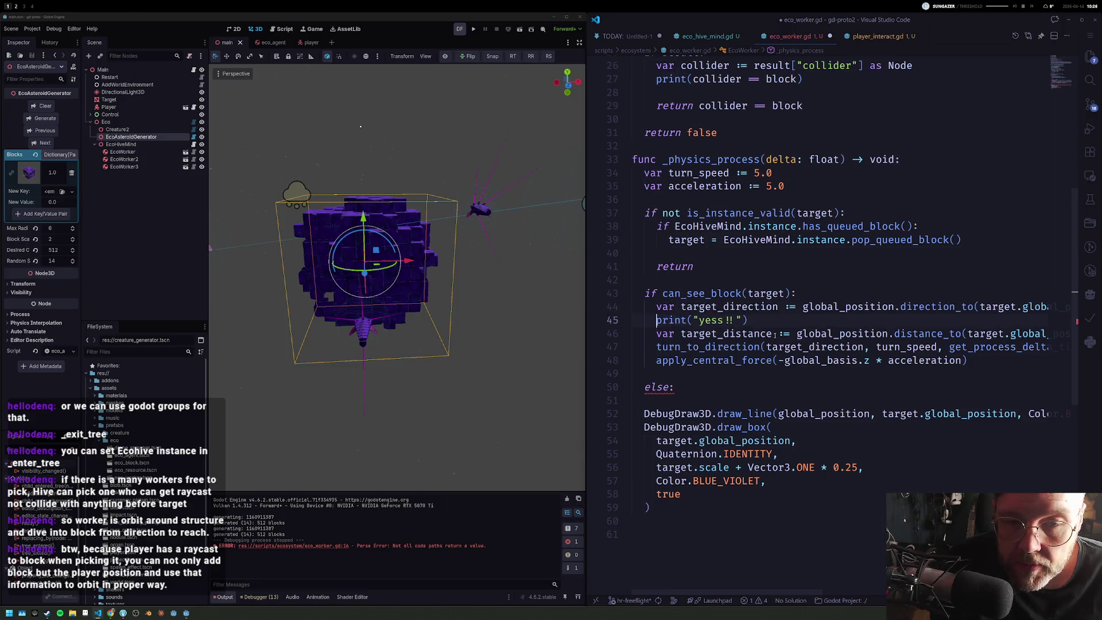
key(alt+Down)
key(alt+Down)
key(alt+Down)
key(alt+Down)
key(alt+Down)
key(alt+Down)
key(alt+Up)
key(ctrl+Right)
key(ctrl+Right)
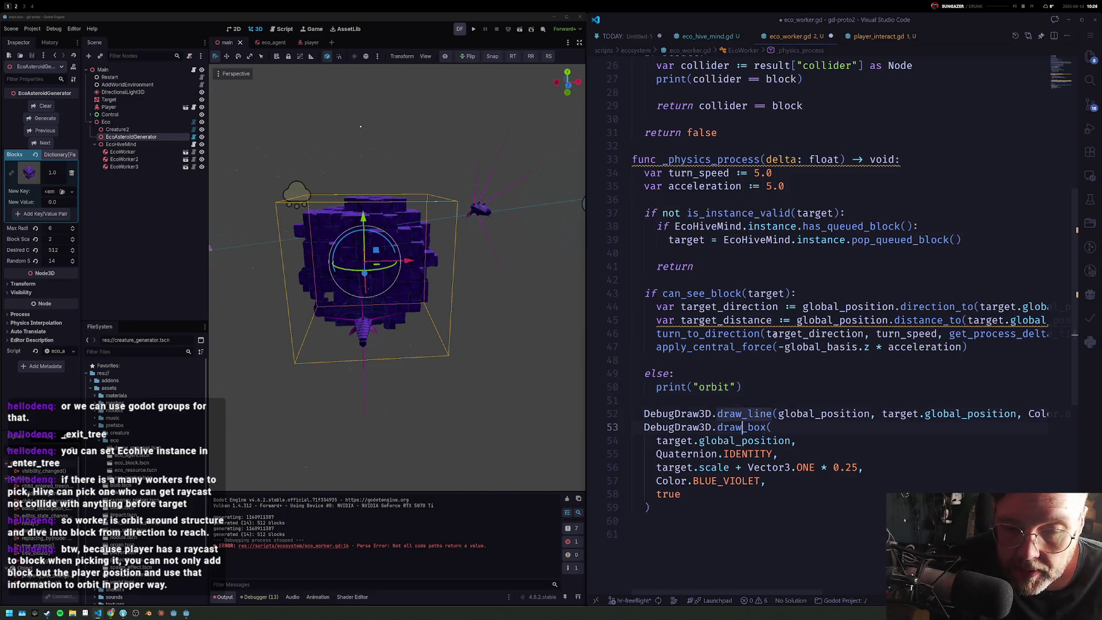
key(Return)
key(Return)
key(Delete)
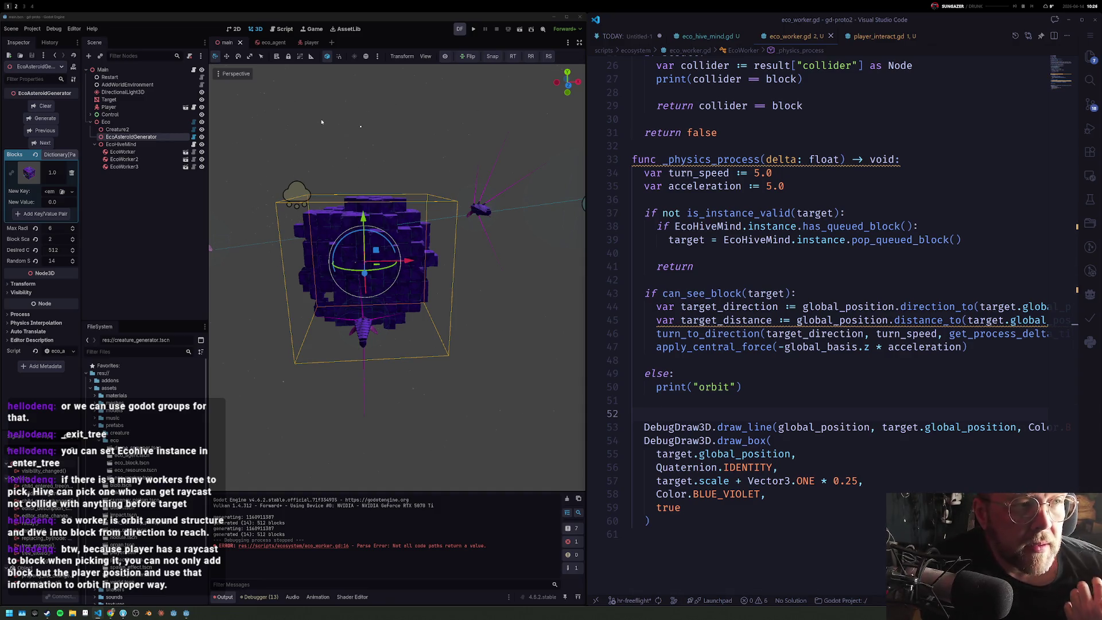
click(473, 29)
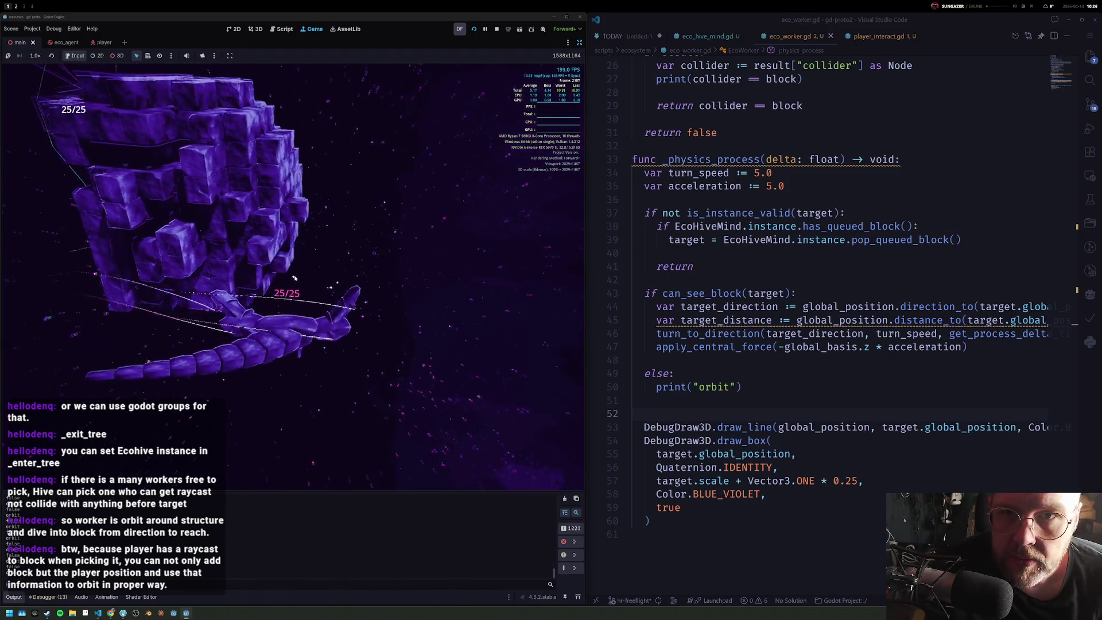
scroll(703, 109, up, 2)
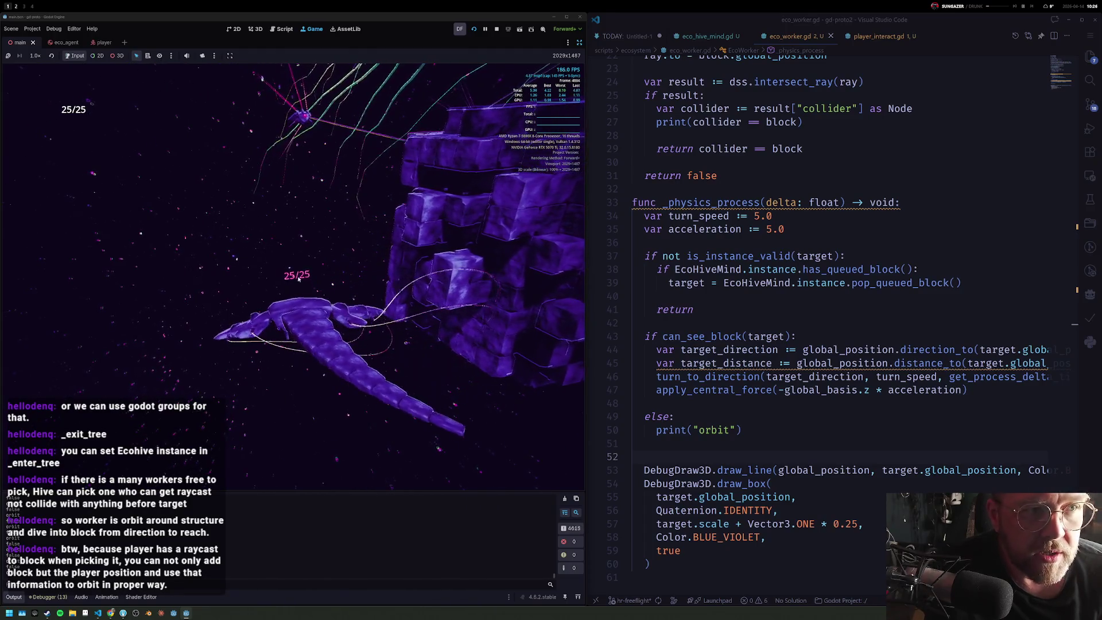
Step: Stop the running playtest and return to the 3D scene editor
click(496, 28)
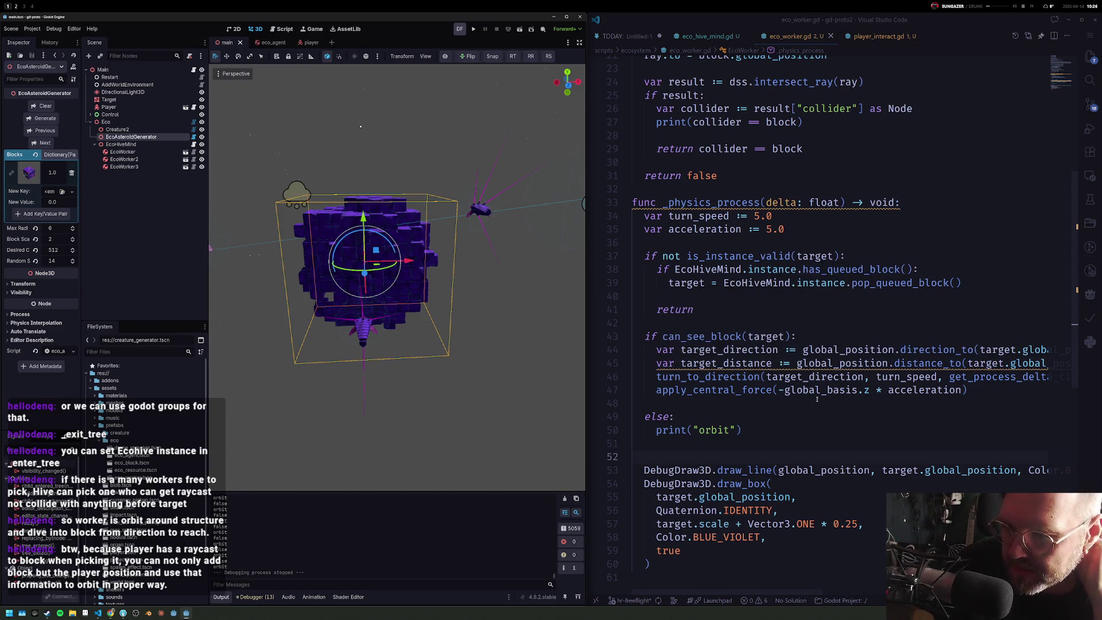
Step: Relaunch the game to watch the drones draw debug lines toward the blocks
click(761, 297)
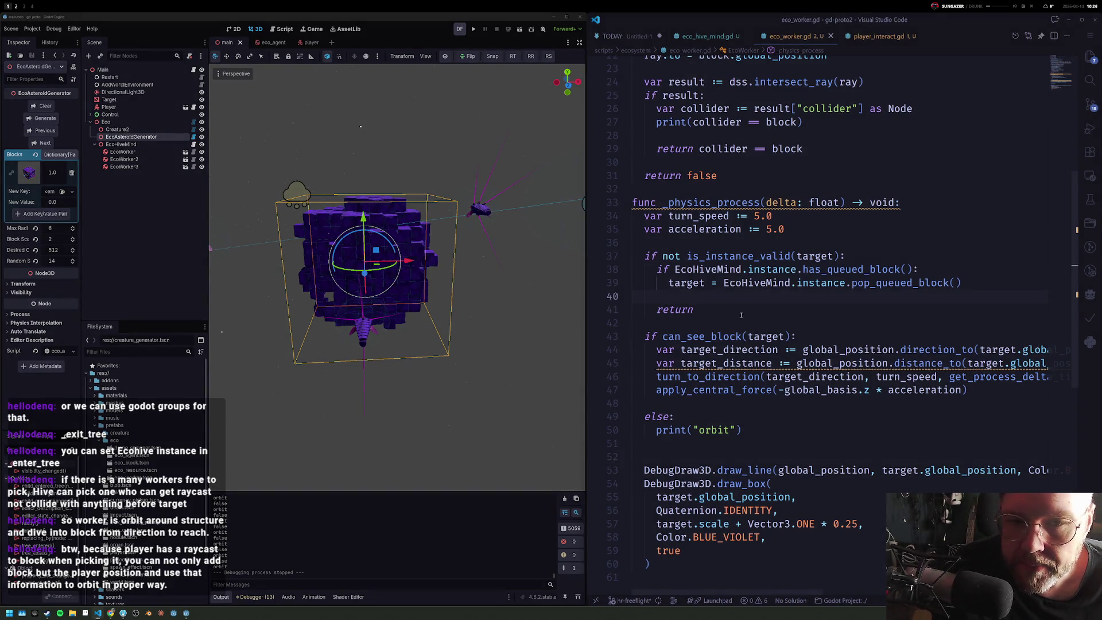
scroll(734, 320, down, 2)
scroll(717, 377, down, 2)
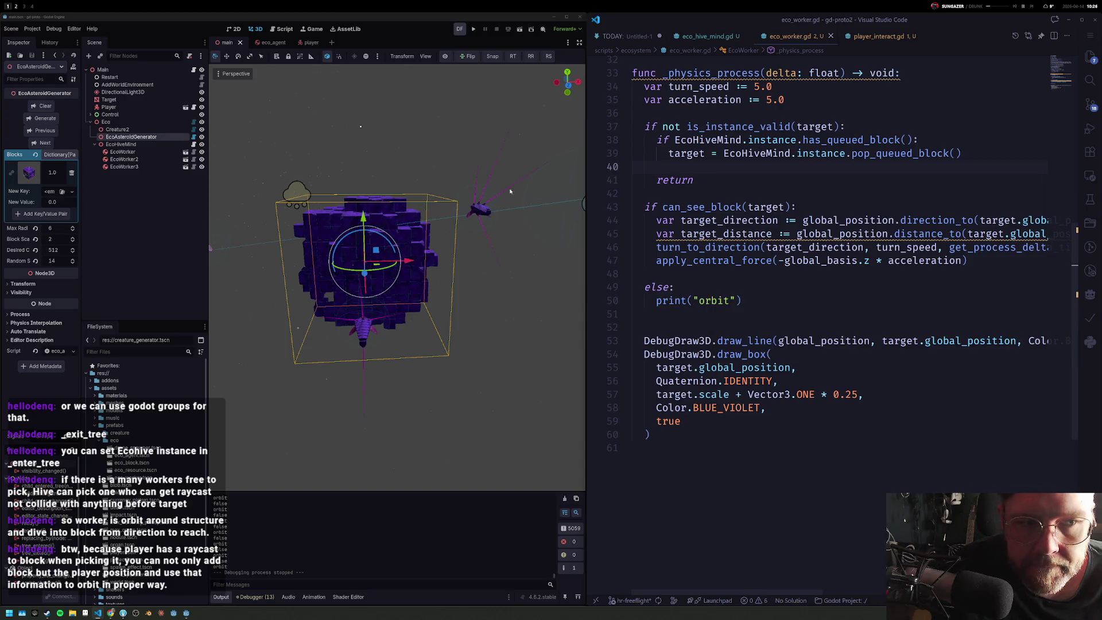
click(487, 27)
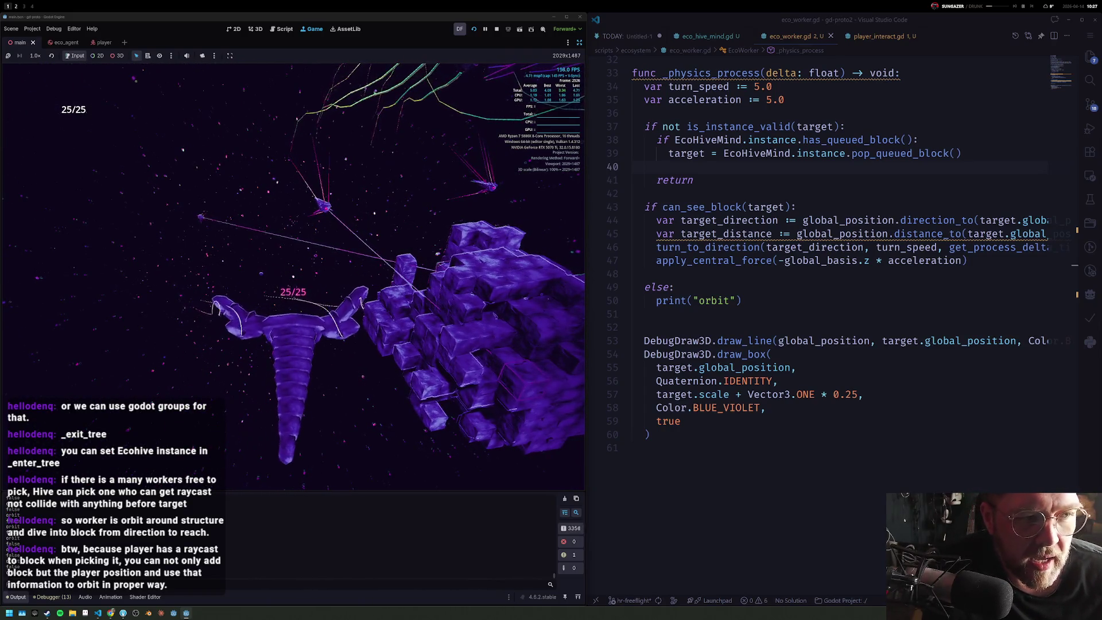
Step: Delete the print(collider == block) debug line from can_see_block and its leftover blank line
click(814, 312)
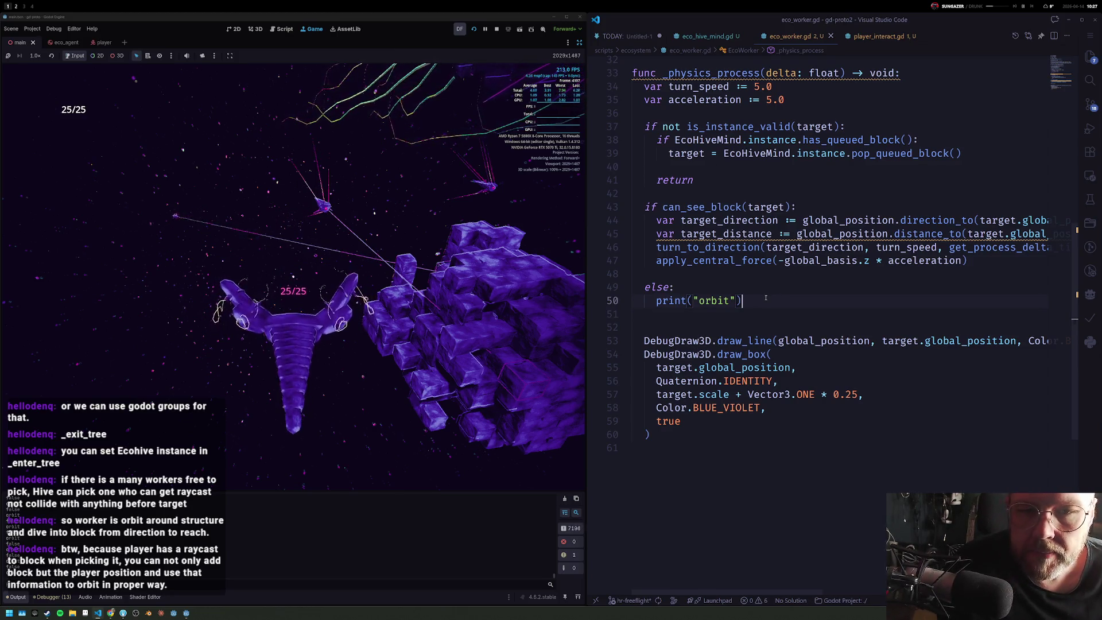
scroll(765, 298, up, 1)
scroll(740, 216, up, 3)
scroll(749, 211, up, 1)
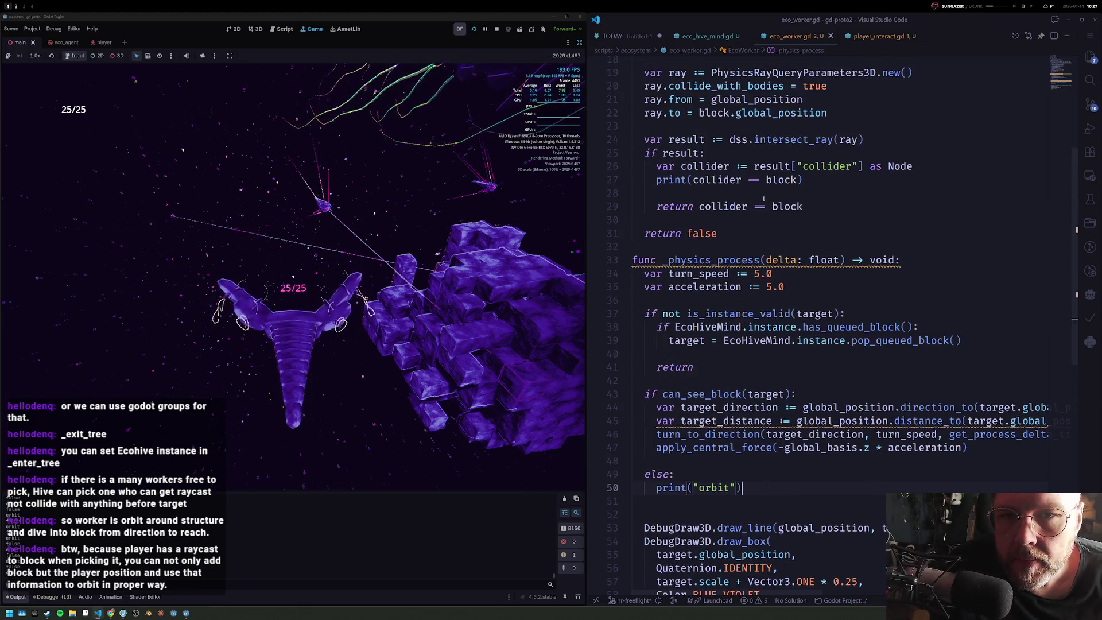
click(894, 180)
key(shift+Up)
key(BackSpace)
key(Delete)
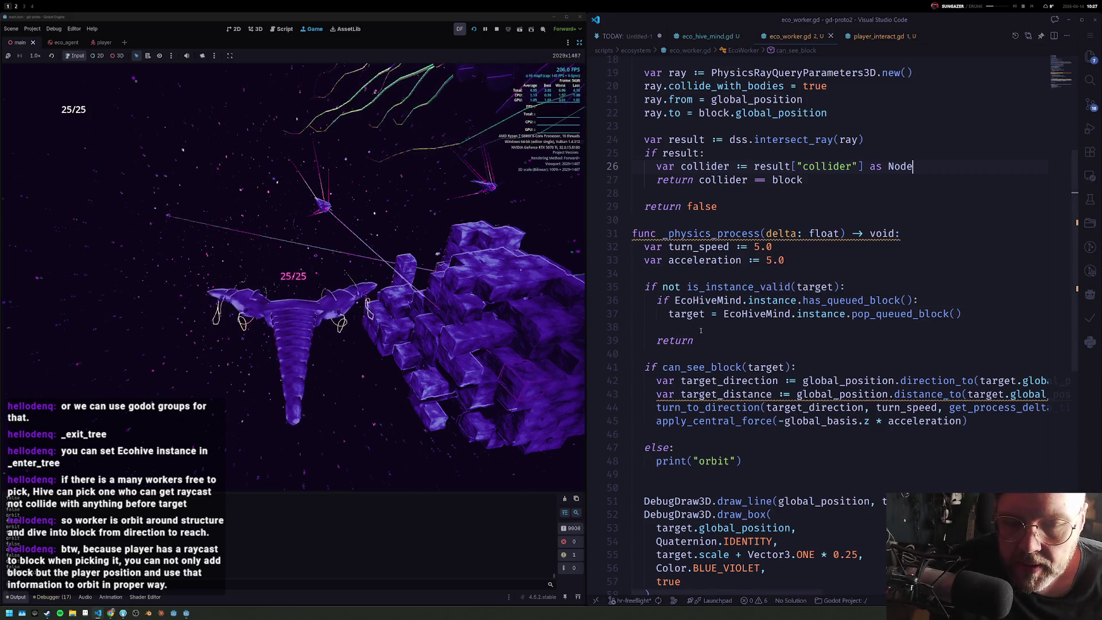
click(754, 337)
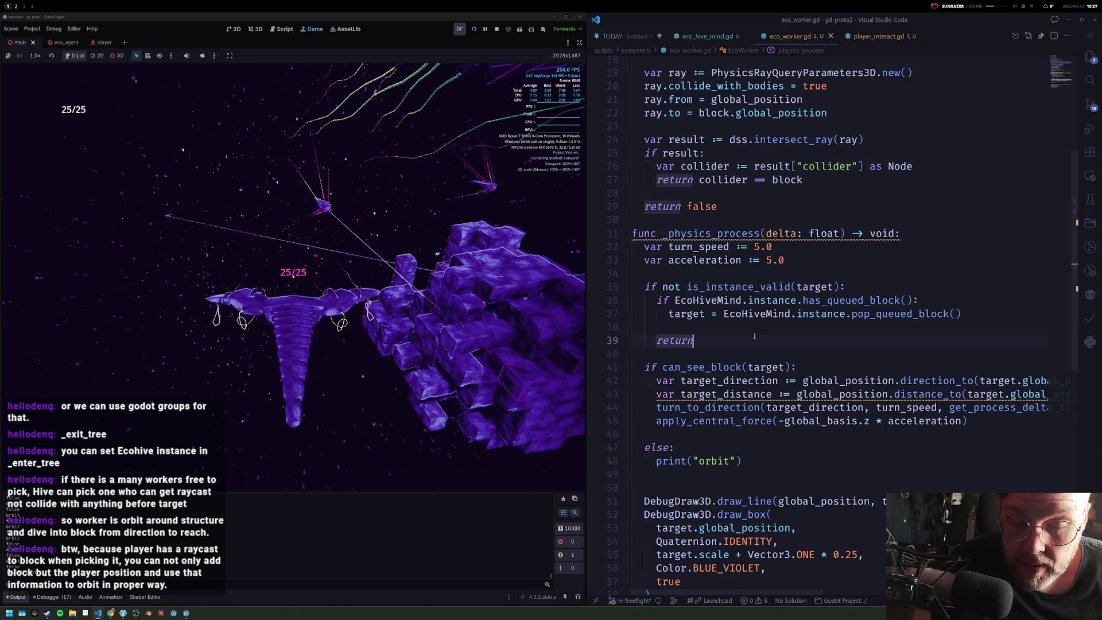
Step: Insert an empty indented line after print('orbit') in the else branch
key(Down)
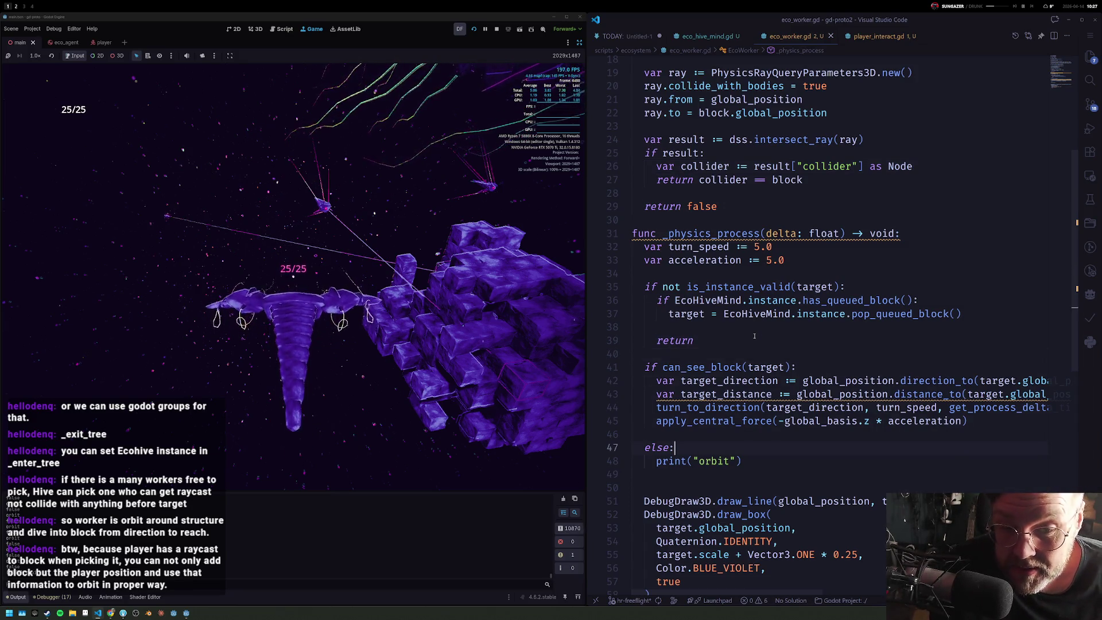
key(Return)
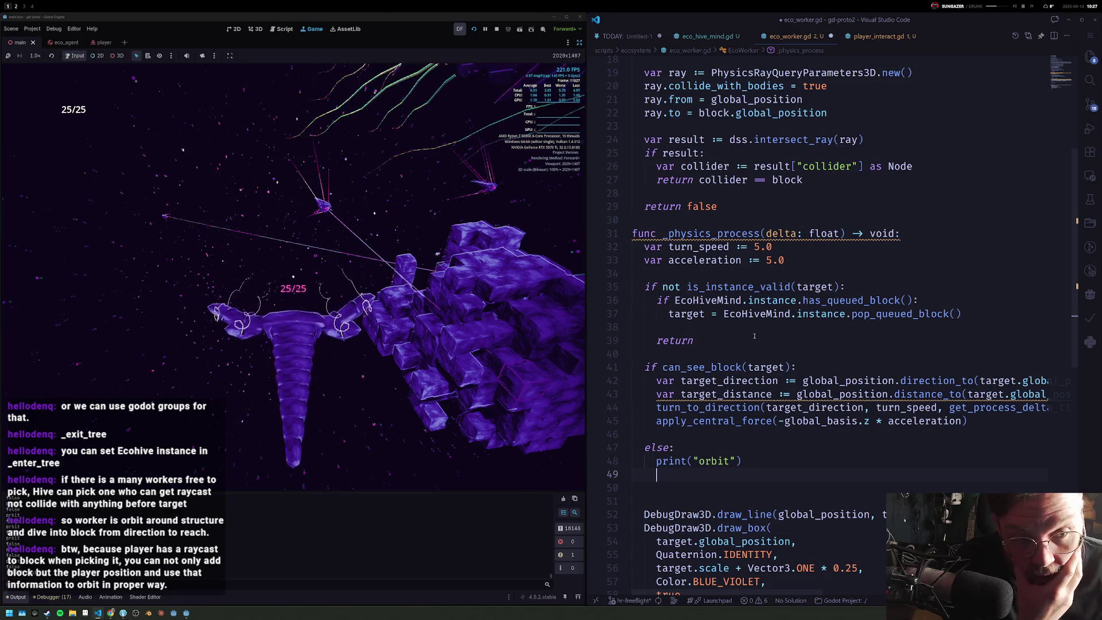
text(varorbit_center)
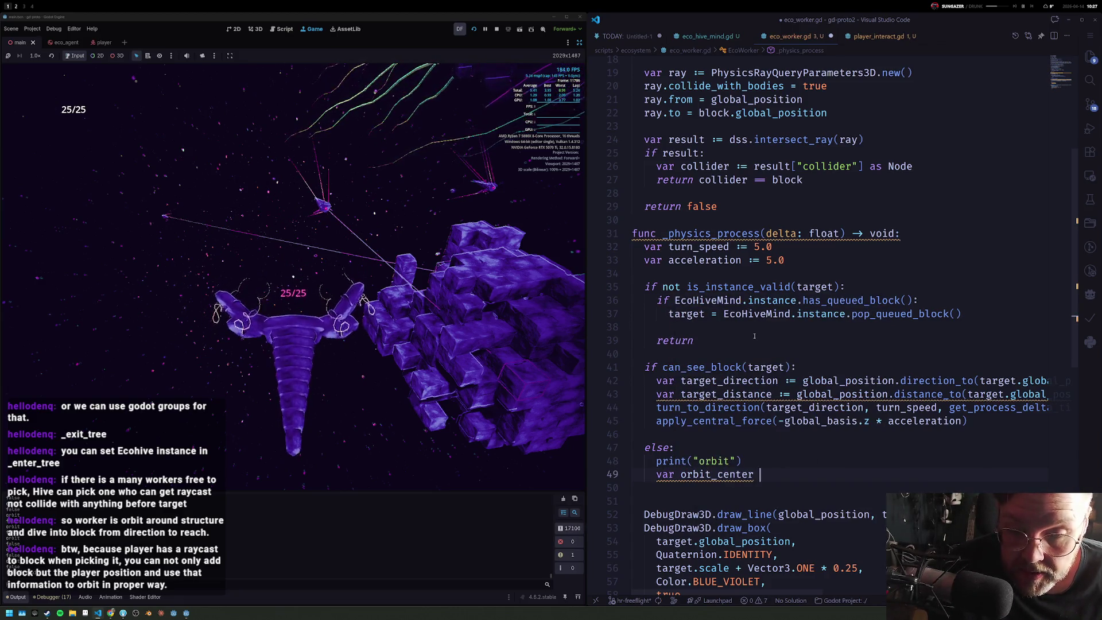
text( := targ)
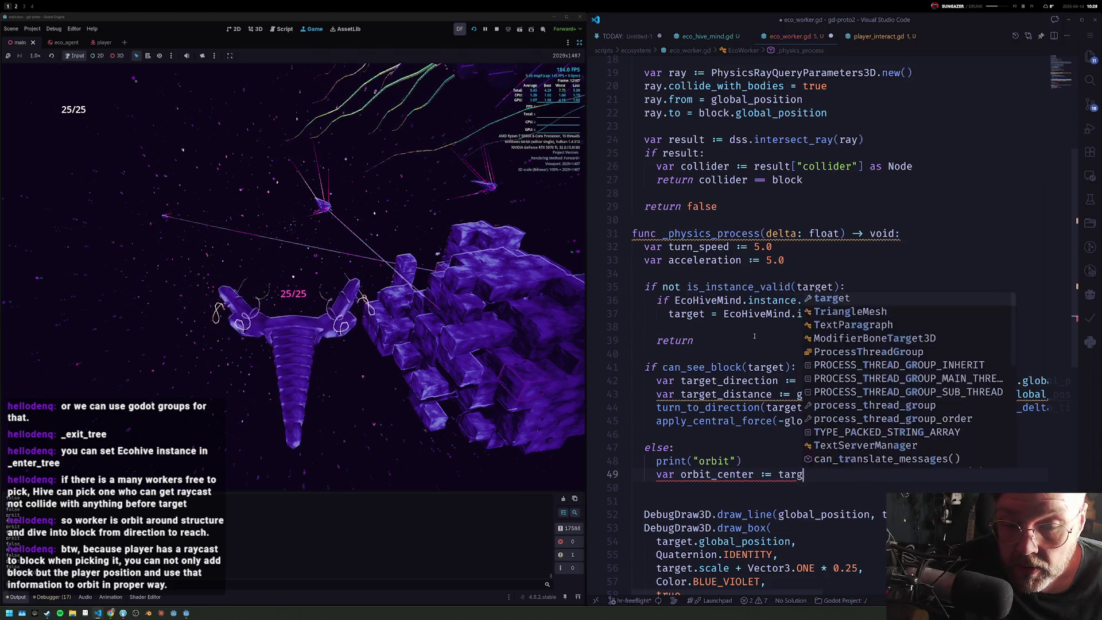
text(et.get_parent().global_p)
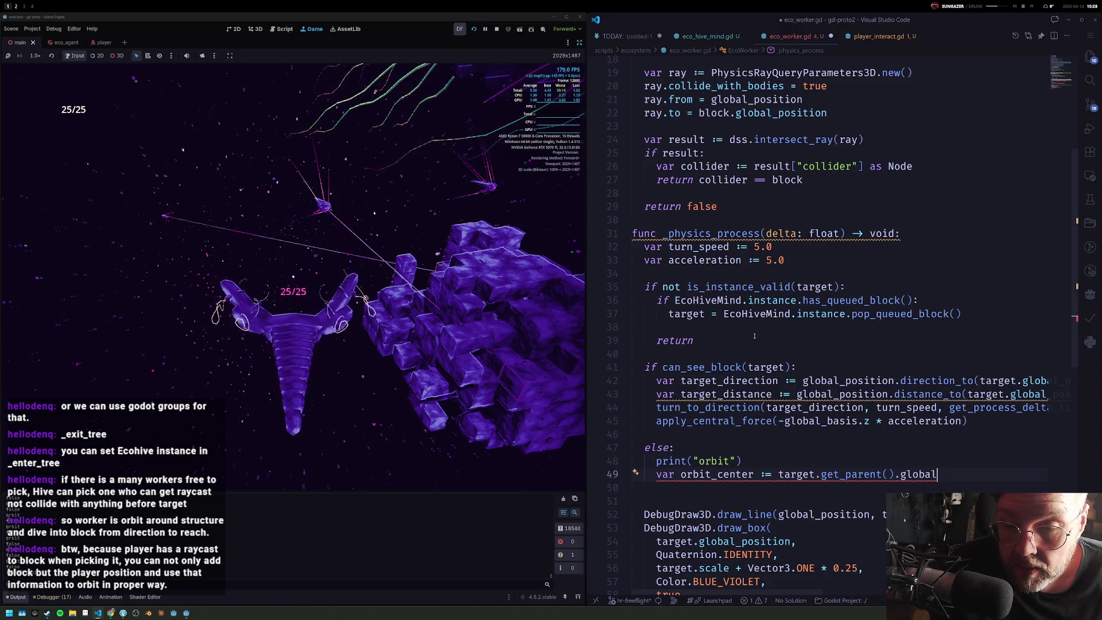
text(osition)
Step: Set orbit_center from get_parent_node_3d().global_position in the else branch
key(ctrl+Left)
key(ctrl+Left)
key(ctrl+Left)
key(ctrl+shift+Right)
text(getparent)
key(Down)
key(Return)
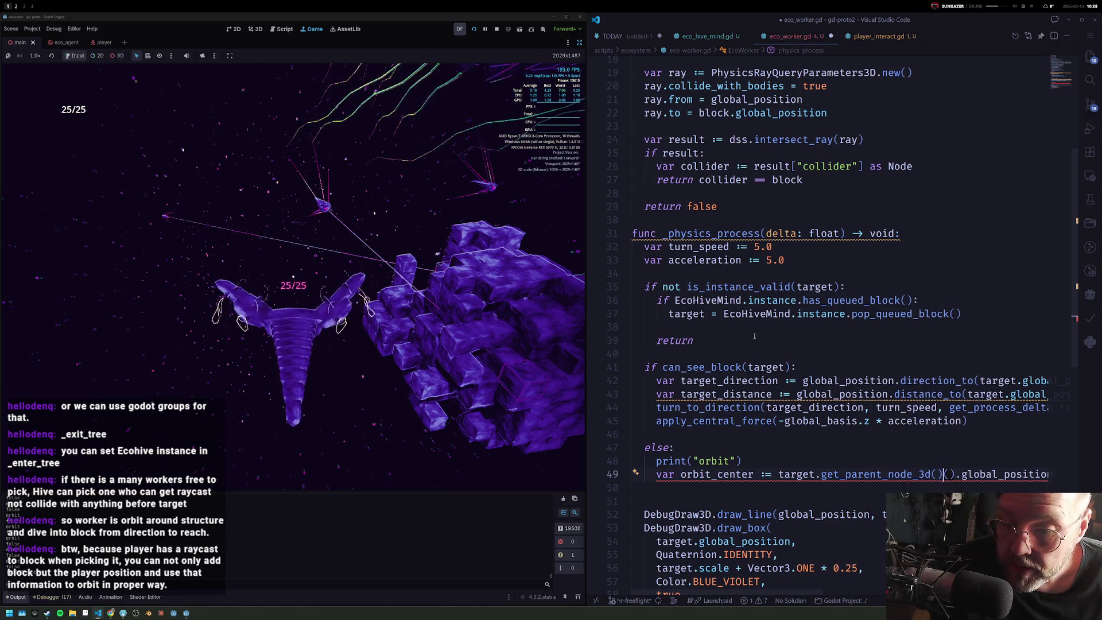
key(End)
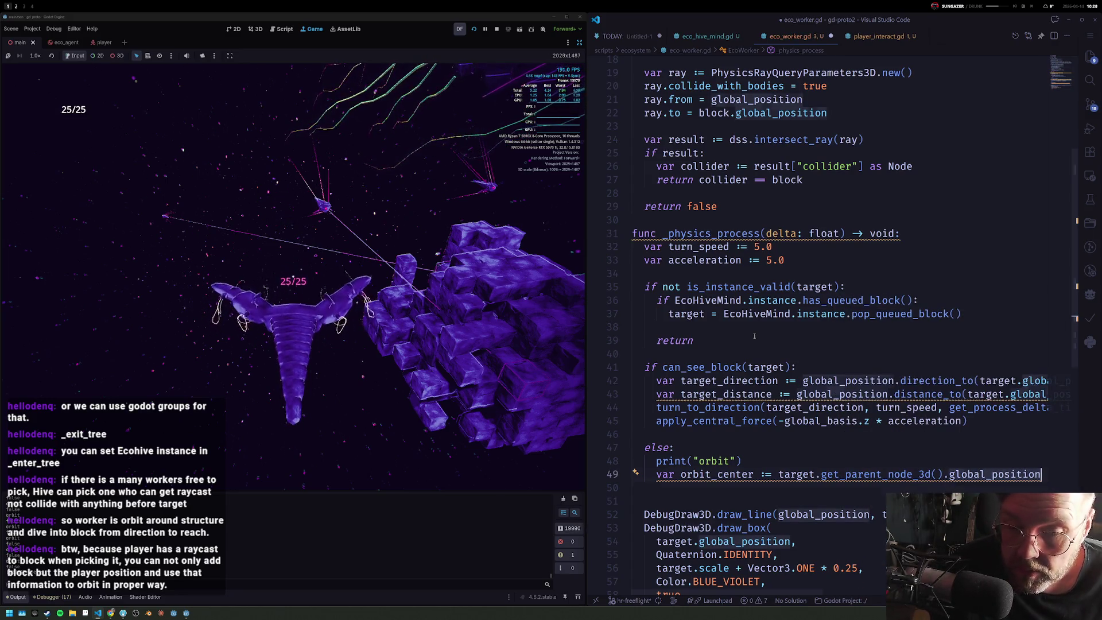
key(Return)
text(var )
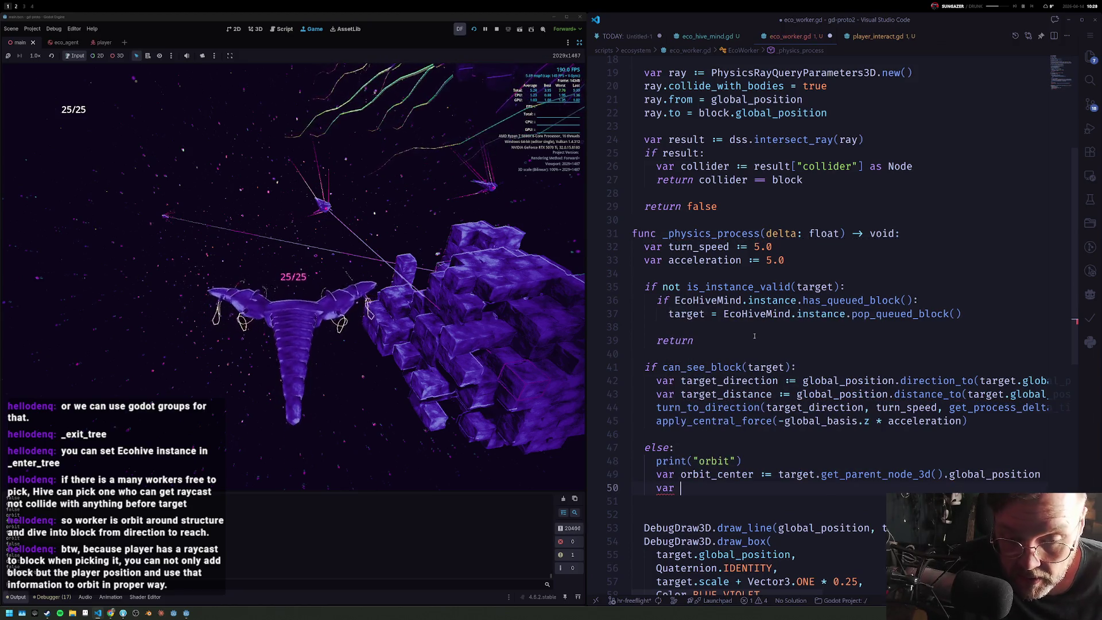
text(d := glob)
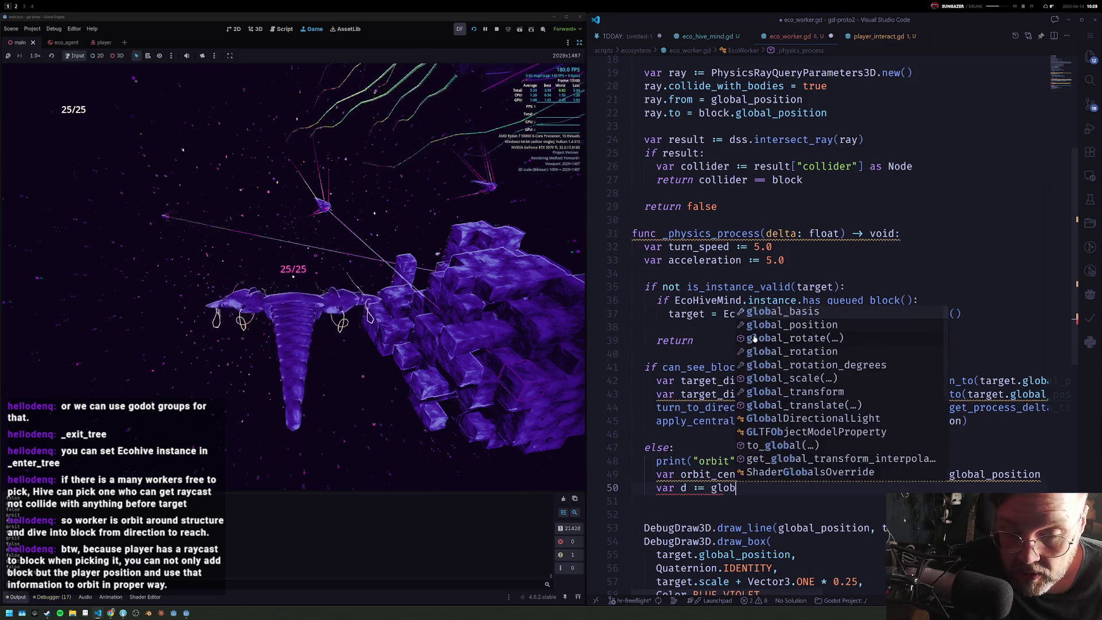
text(al)
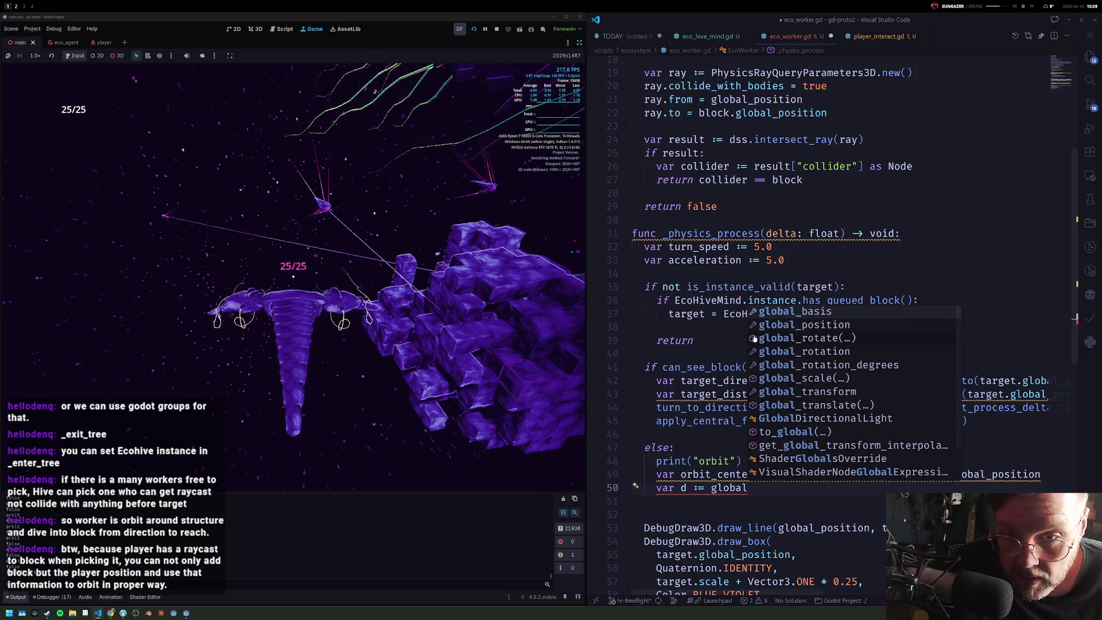
text(_p)
Step: Add d as the direction from global_position to orbit_center and a 90°-rotated perp vector
key(Return)
text(.direction_to()
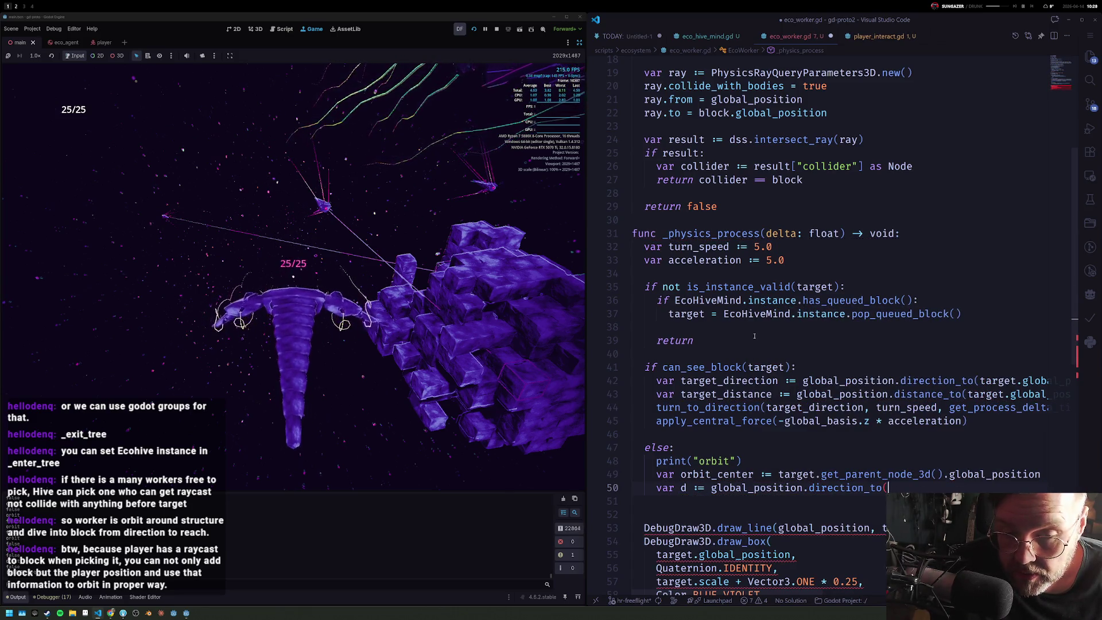
text(orbit)
key(Return)
text())
key(Return)
text(ar p)
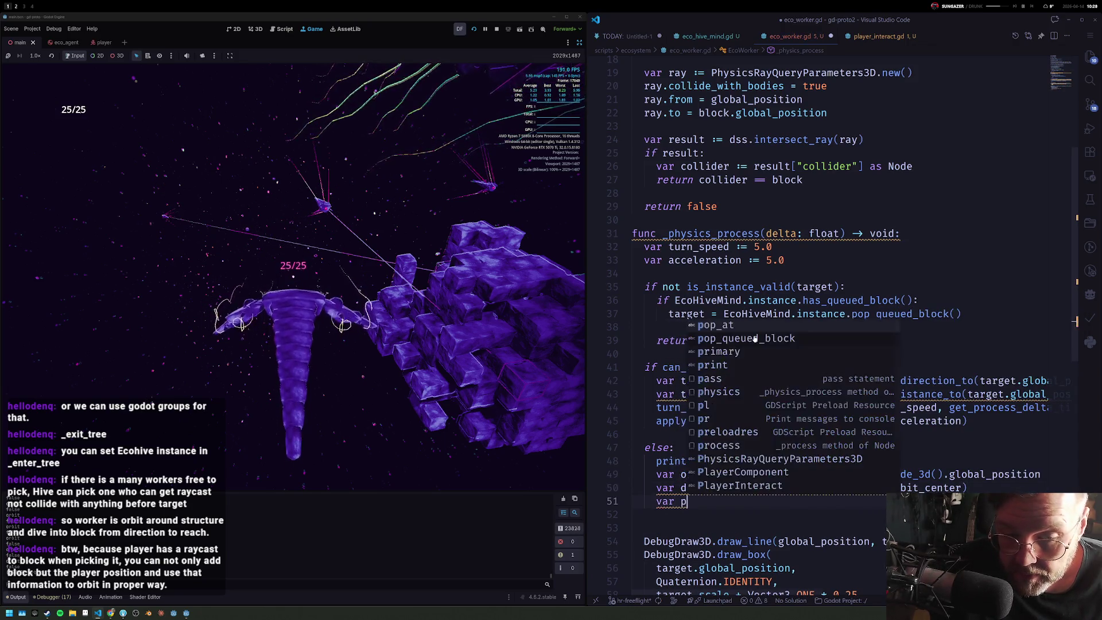
text(erp :=)
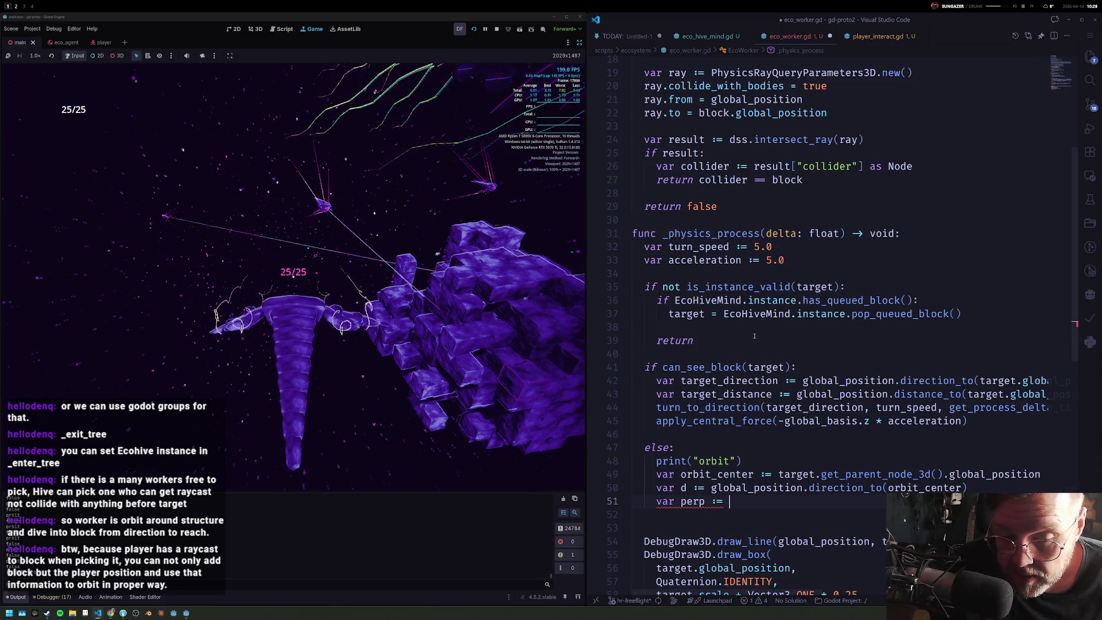
text( d.rotated(Vector3.up)
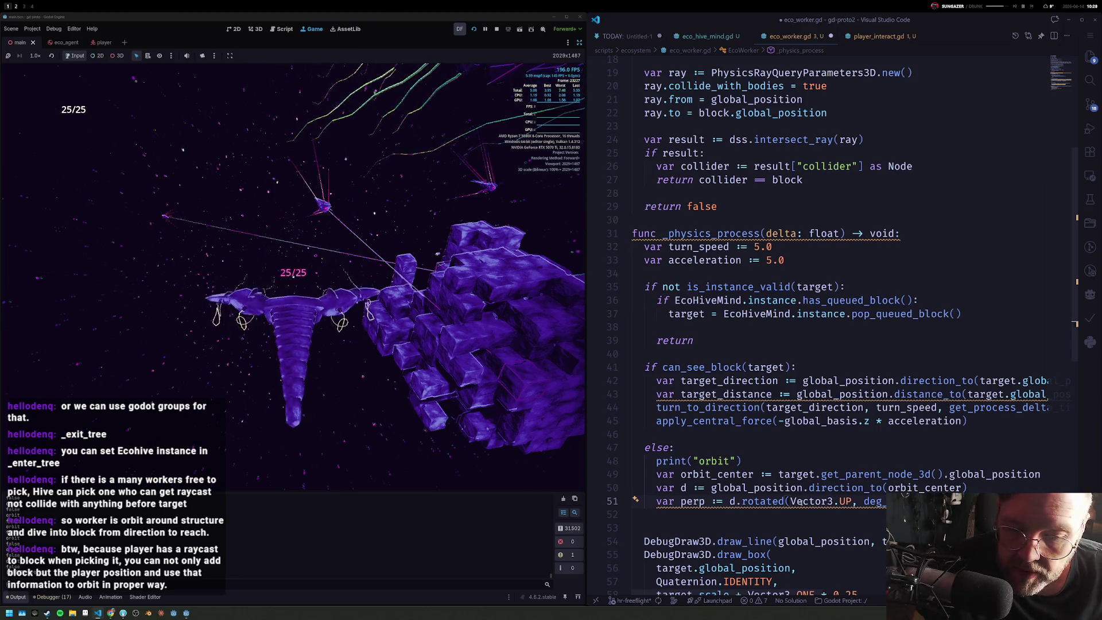
key(Return)
key(Return)
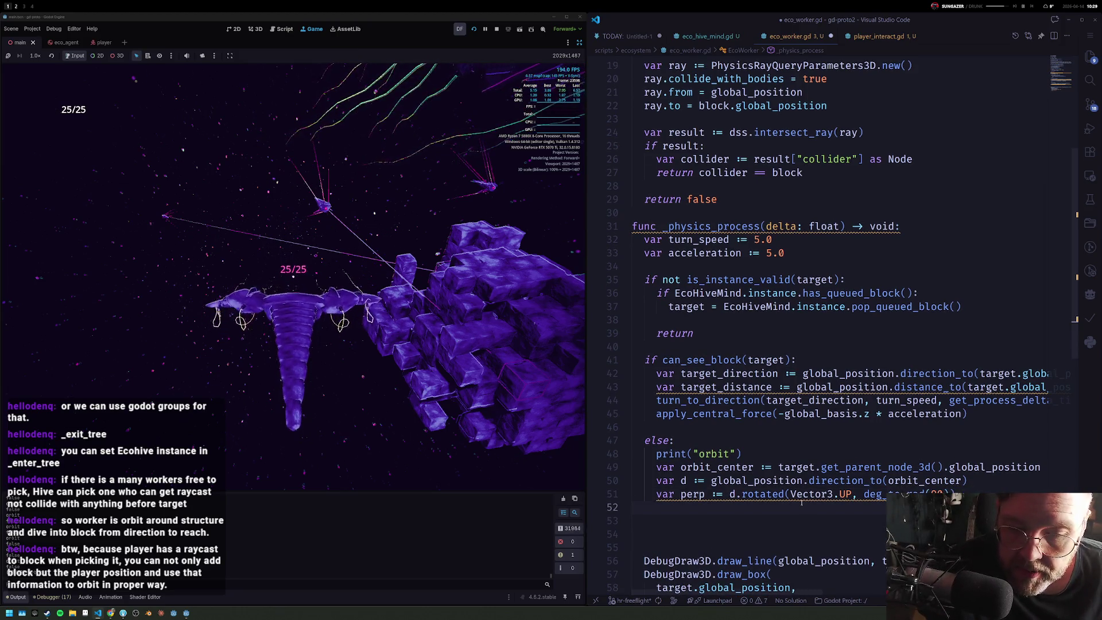
scroll(801, 502, down, 2)
Step: Draw a DebugDraw3D line from global_position to global_position + perp * 10.0 in Color.RED
key(ctrl+v)
key(alt+Up)
key(alt+Up)
key(alt+Up)
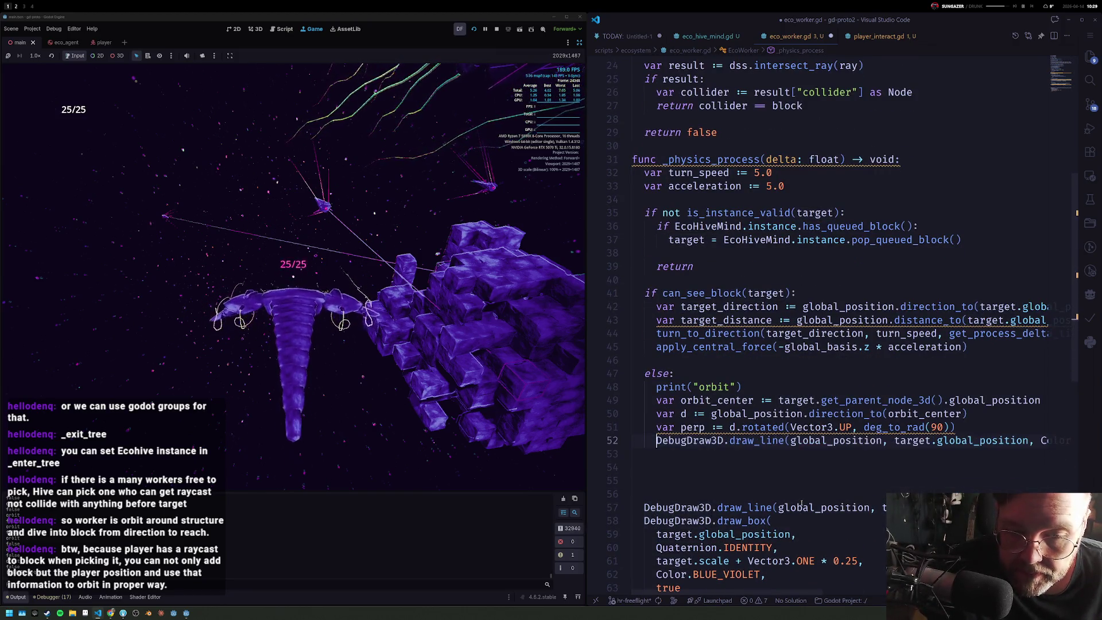
key(ctrl+shift+Left)
key(ctrl+shift+Left)
key(ctrl+shift+Left)
text(glboa)
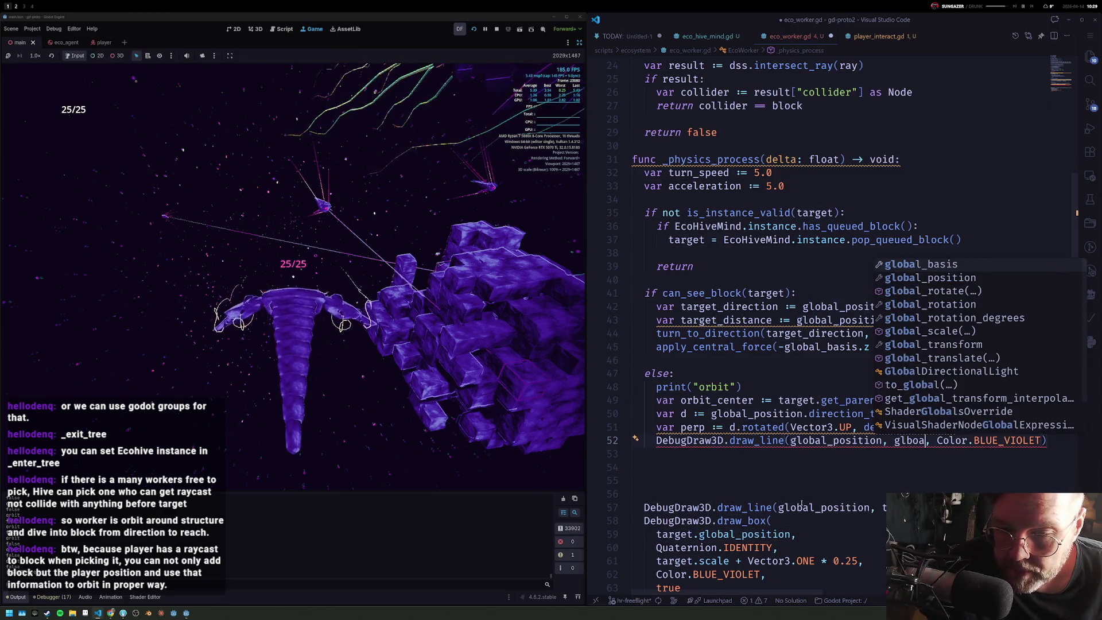
key(Down)
key(Return)
text(.per)
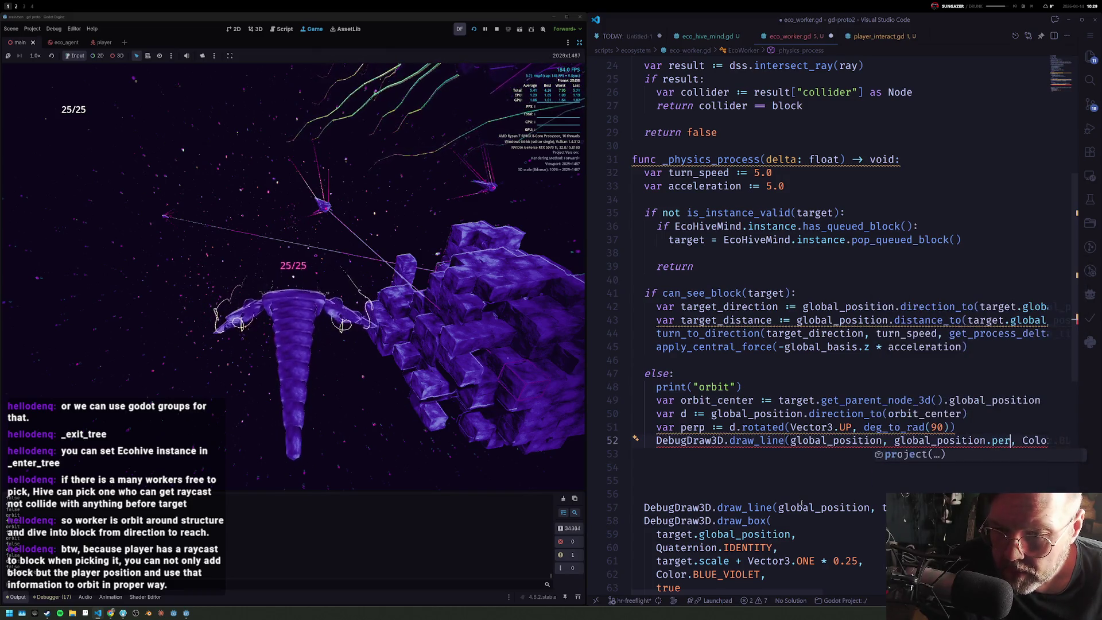
key(BackSpace)
key(BackSpace)
text(+ per)
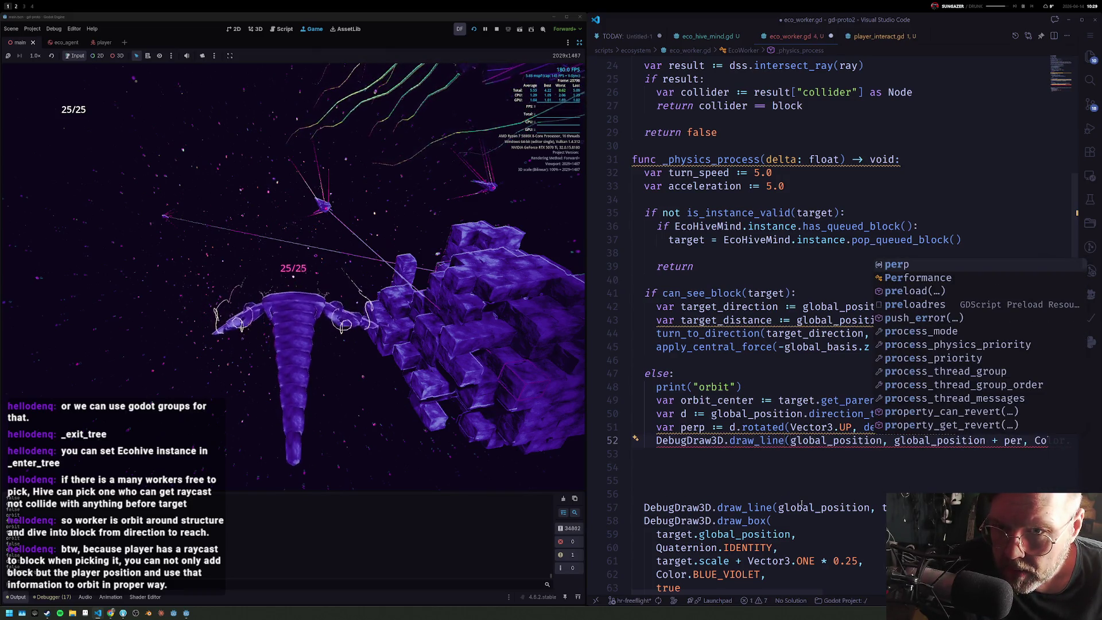
key(Return)
text(* 10.0, Color.BLUE_VIOLET)
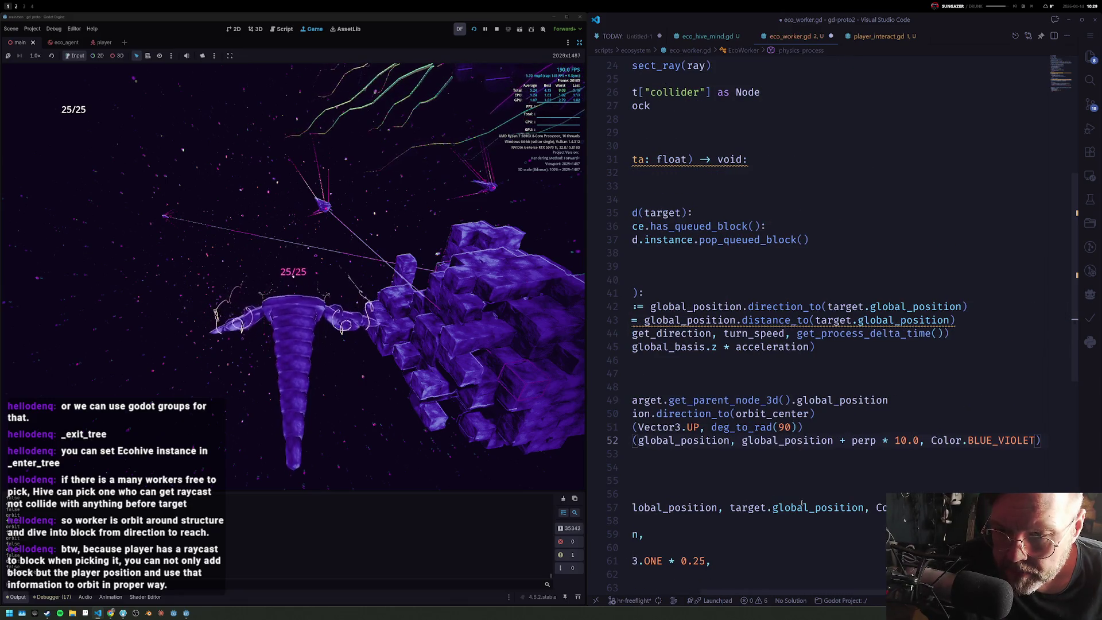
text(r.red)
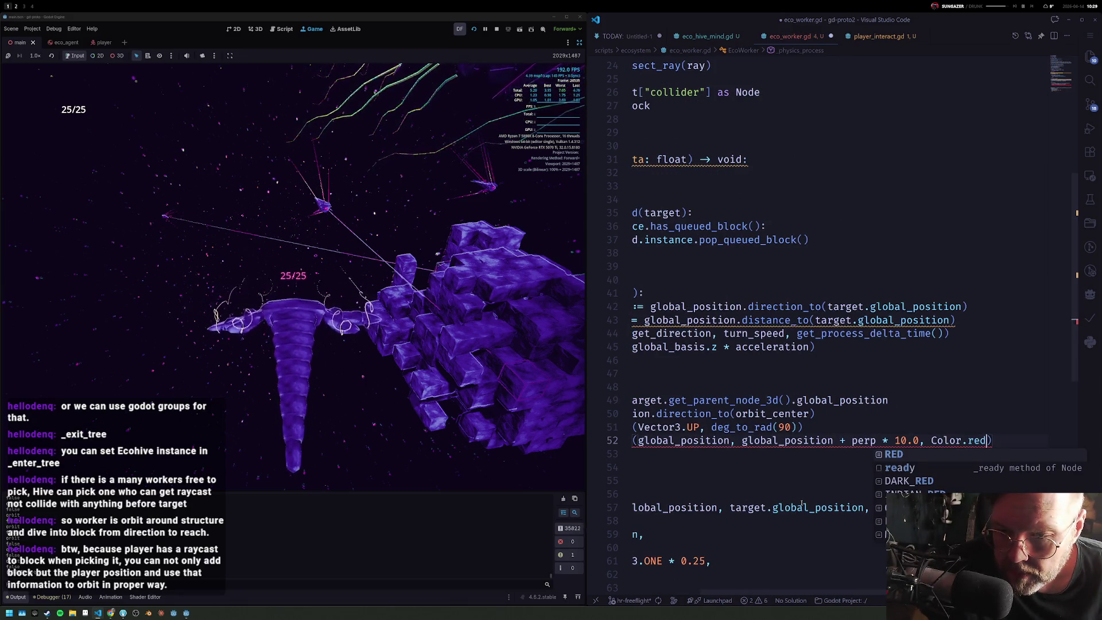
key(Return)
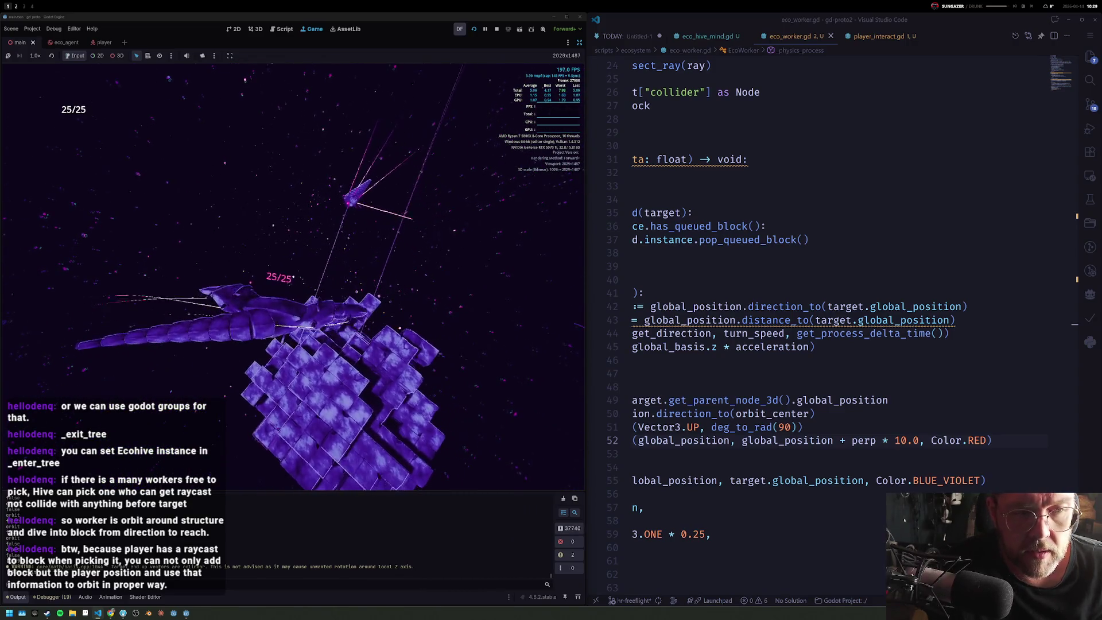
click(835, 454)
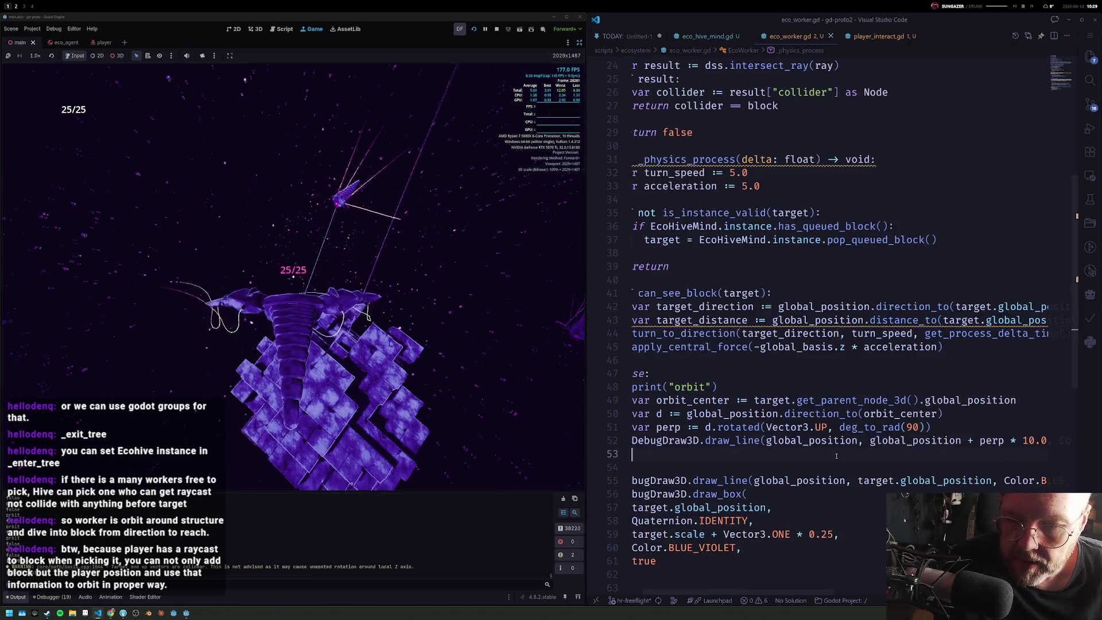
Step: Copy turn_to_direction into the orbit branch, turning toward perp with turn_speed and delta time
key(Up)
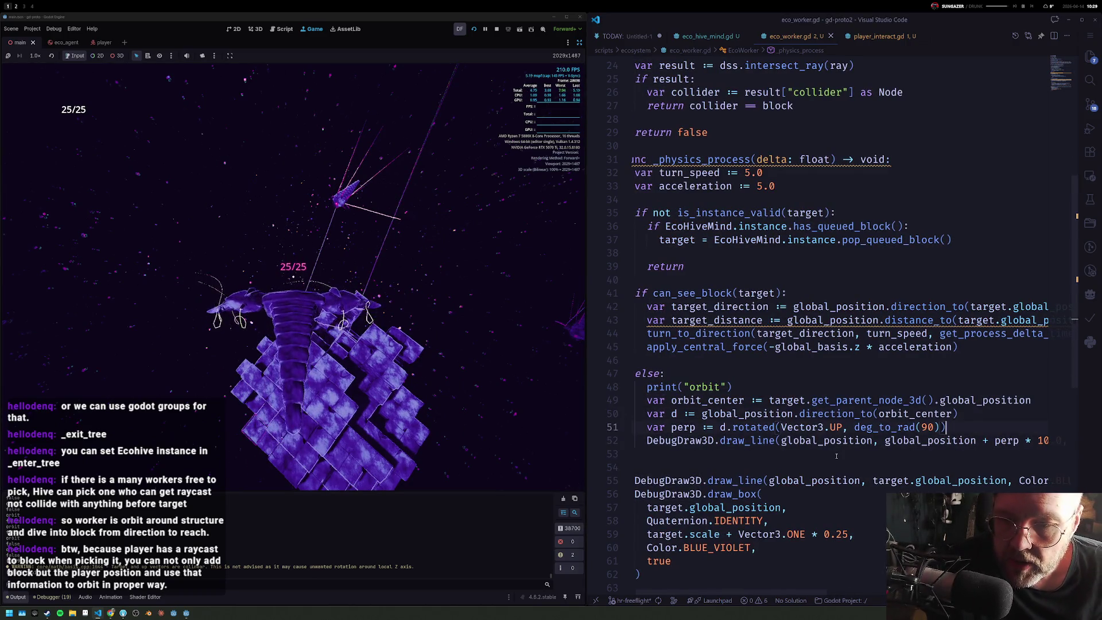
key(Return)
key(Return)
key(Up)
key(Up)
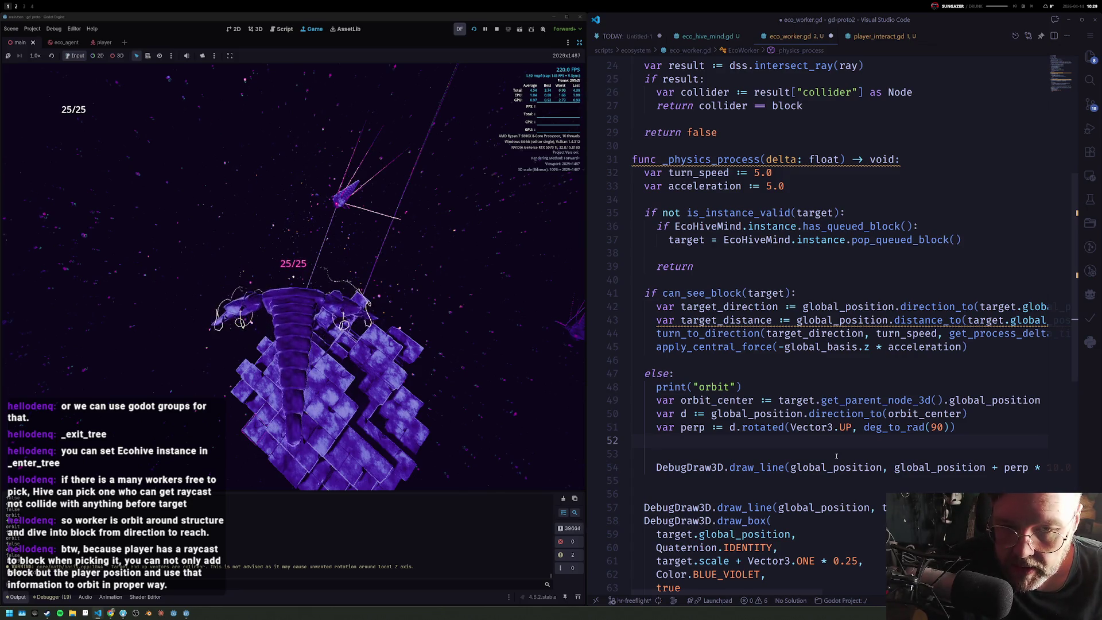
key(Up)
key(Up)
key(Up)
key(Up)
key(shift+alt+Down)
key(alt+Down)
key(alt+Down)
key(alt+Down)
key(alt+Down)
key(alt+Down)
key(alt+Down)
key(alt+Down)
double_click(835, 453)
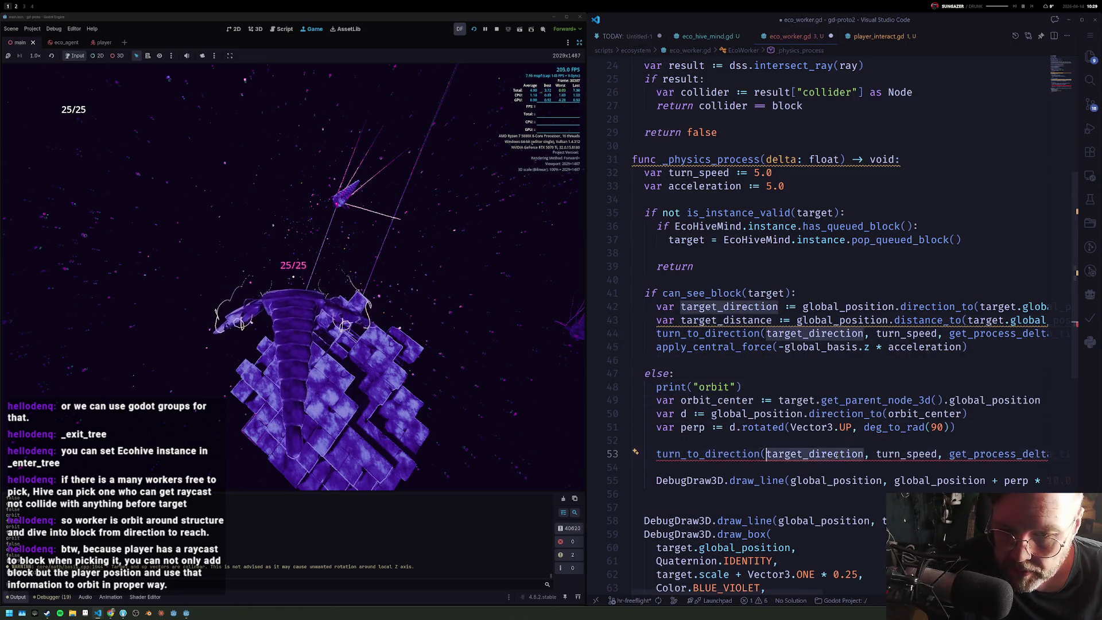
text(perp)
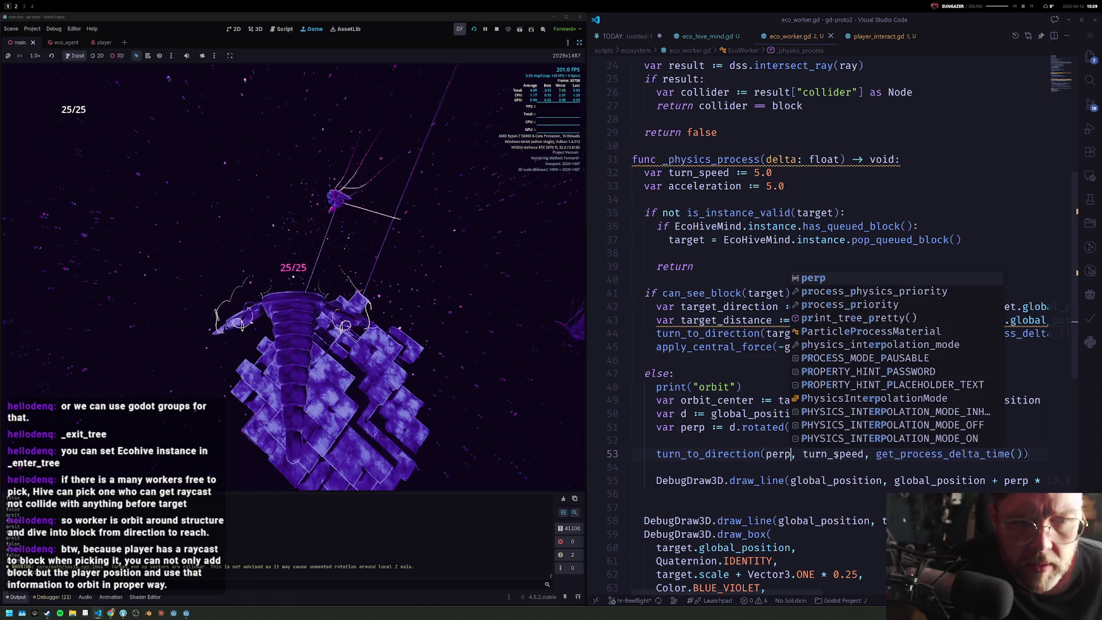
key(Escape)
key(Up)
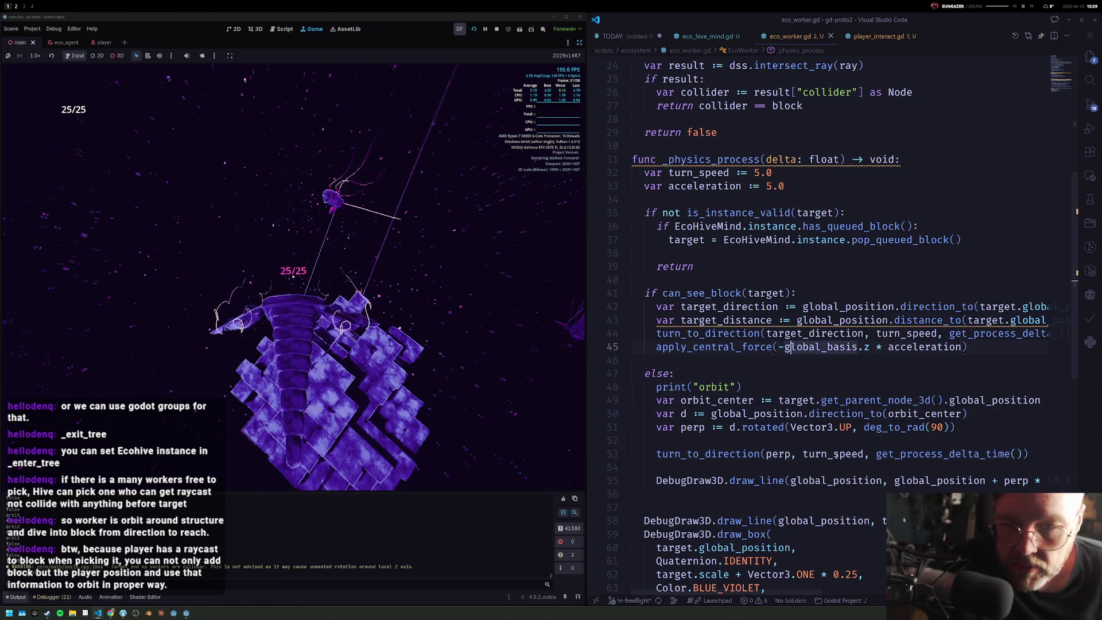
Step: Copy the apply_central_force forward-thrust line into the orbit branch
key(shift+alt+Down)
key(alt+Down)
key(alt+Down)
key(alt+Down)
key(alt+Down)
key(alt+Down)
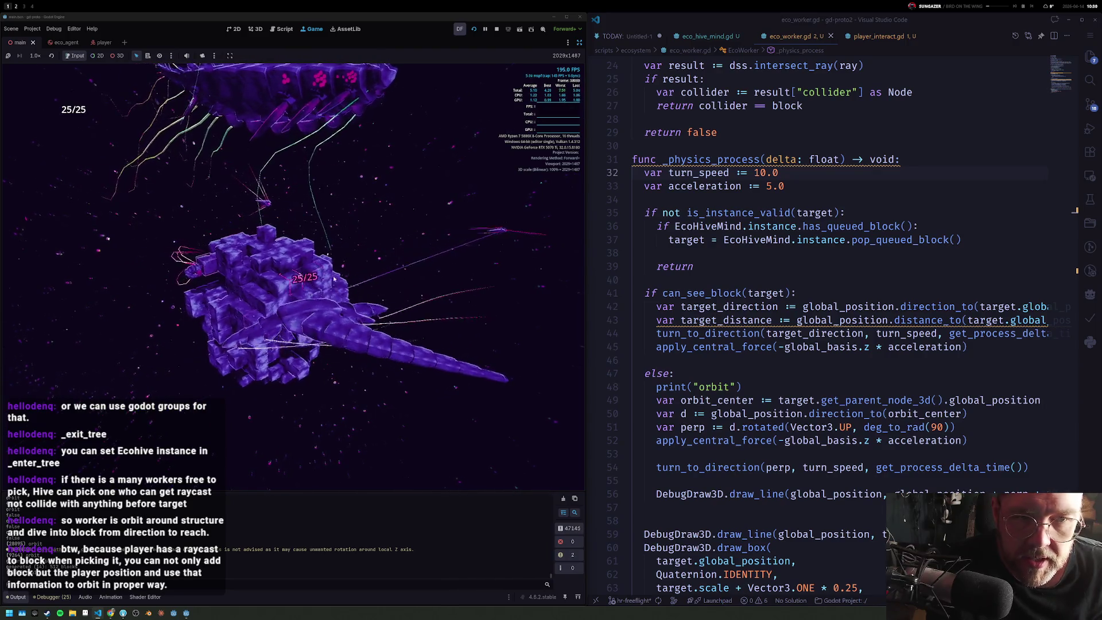
click(855, 440)
Step: Change the orbit thrust to apply_central_force(perp * acceleration) and stop the playtest
click(784, 440)
key(BackSpace)
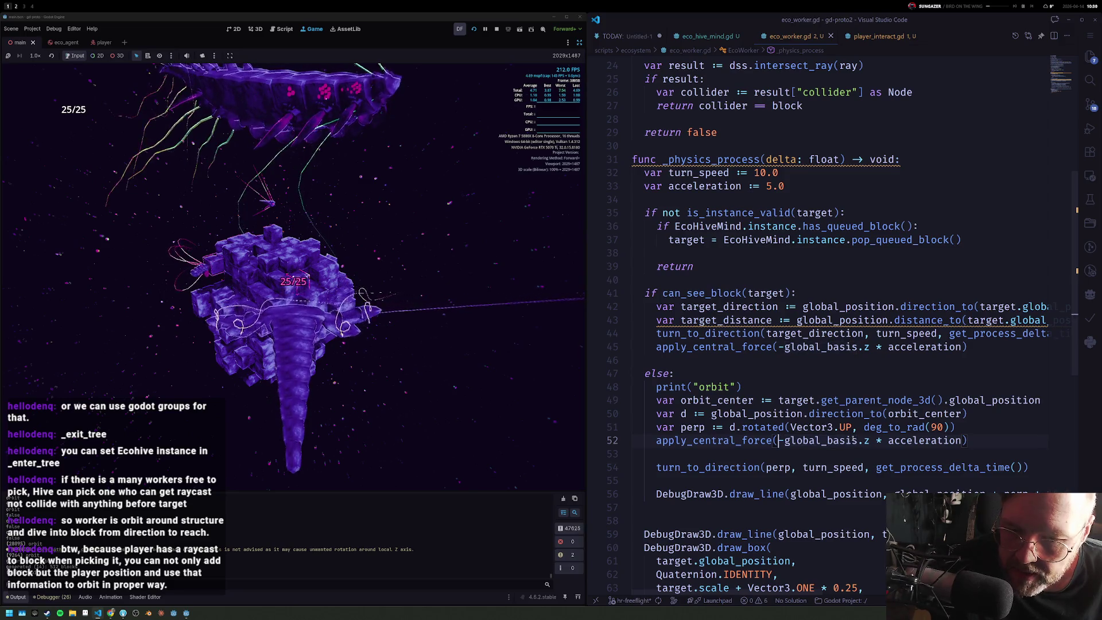
text(-)
drag(784, 440, 869, 440)
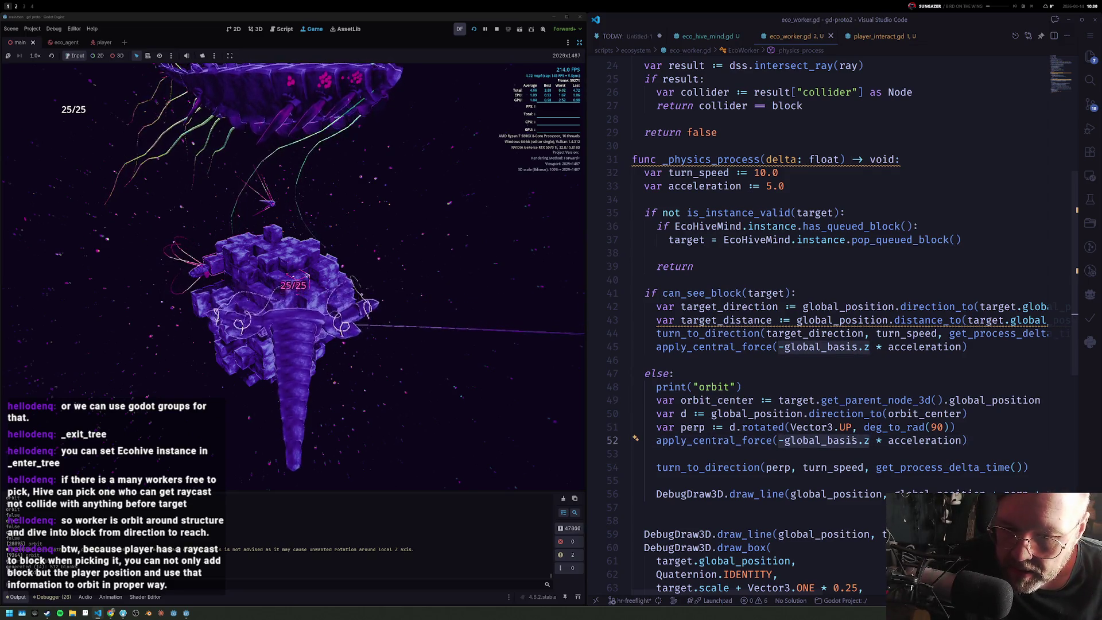
text(per)
key(Return)
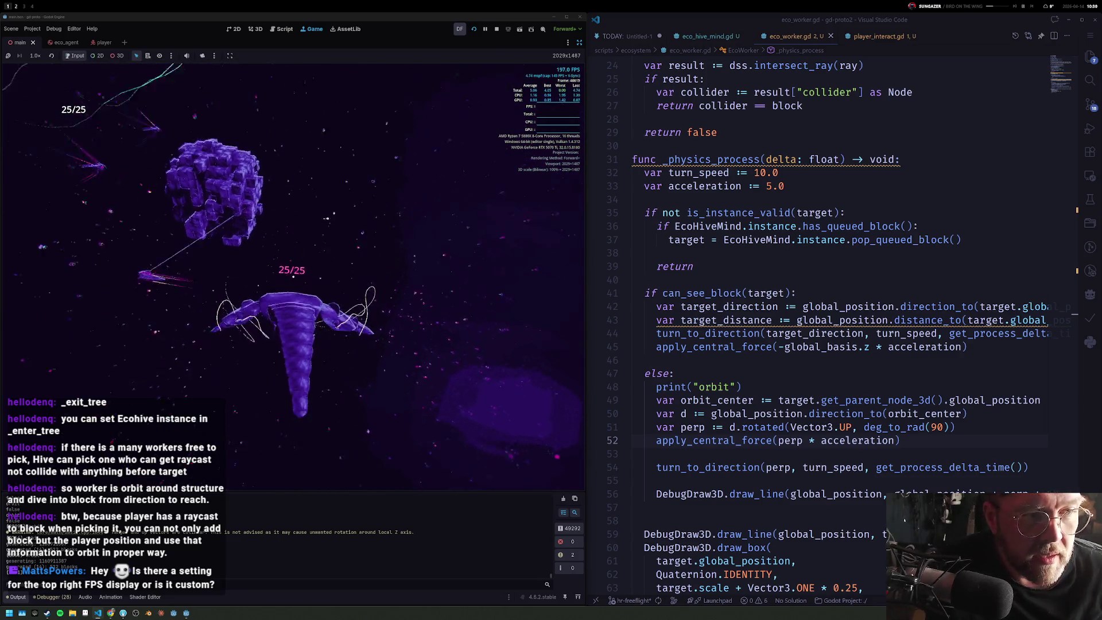
key(F8)
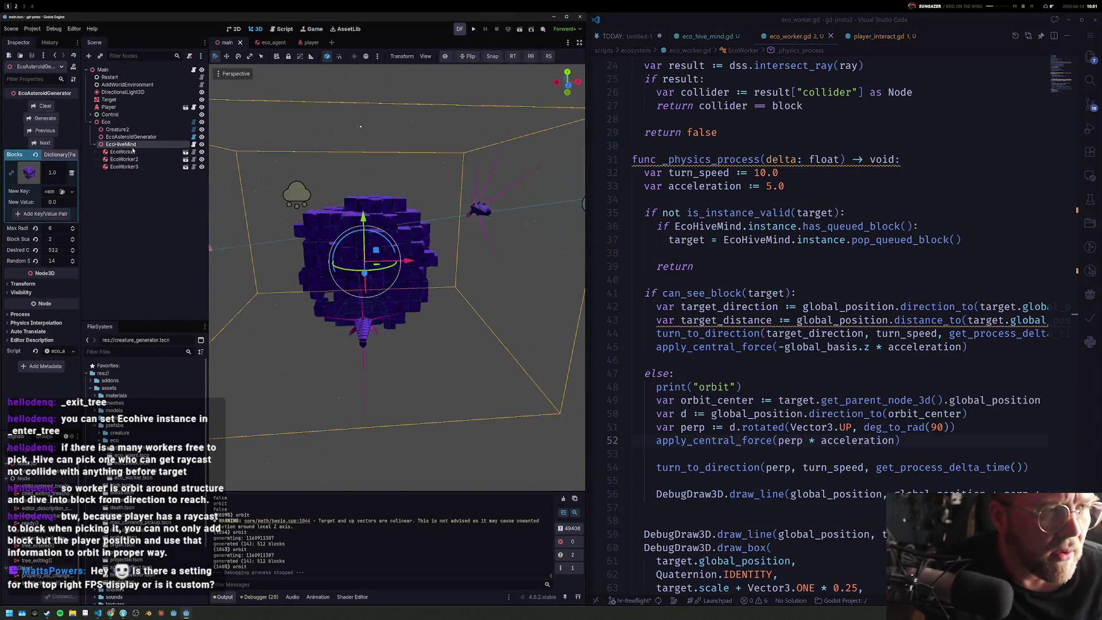
Step: Set the EcoWorker's Linear Damp to 5.0 in eco_worker.tscn's Inspector
click(121, 152)
click(185, 151)
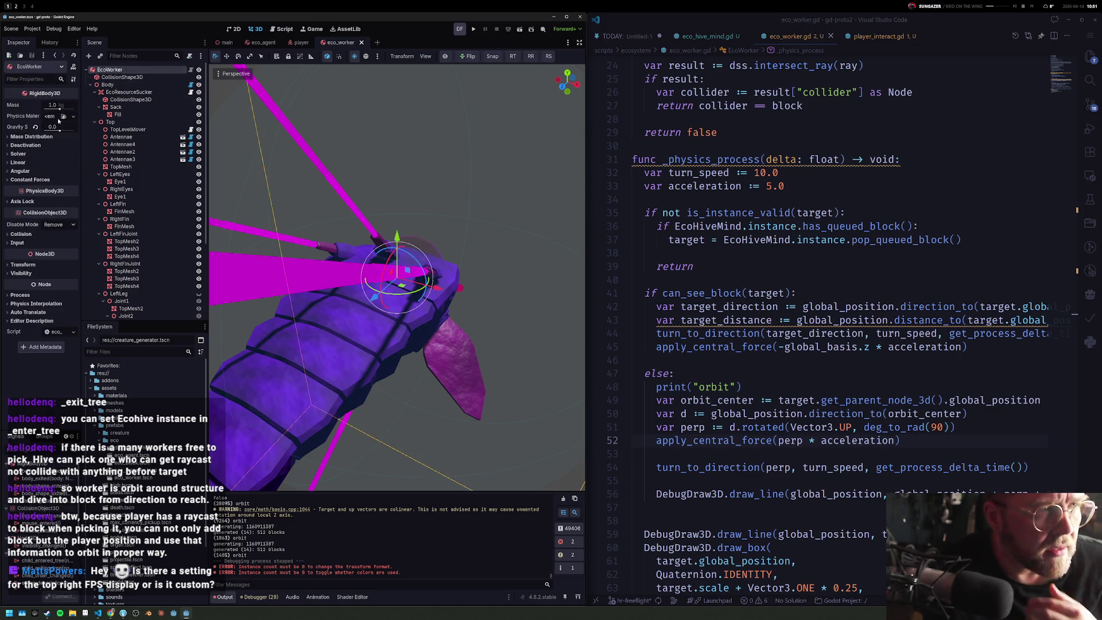
click(39, 163)
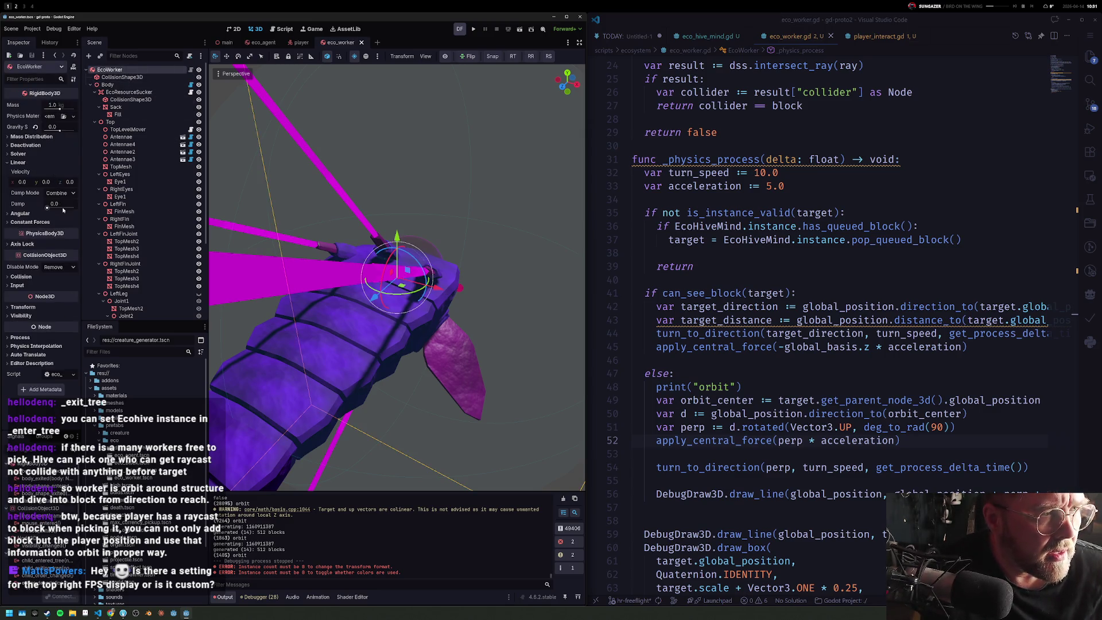
key(Return)
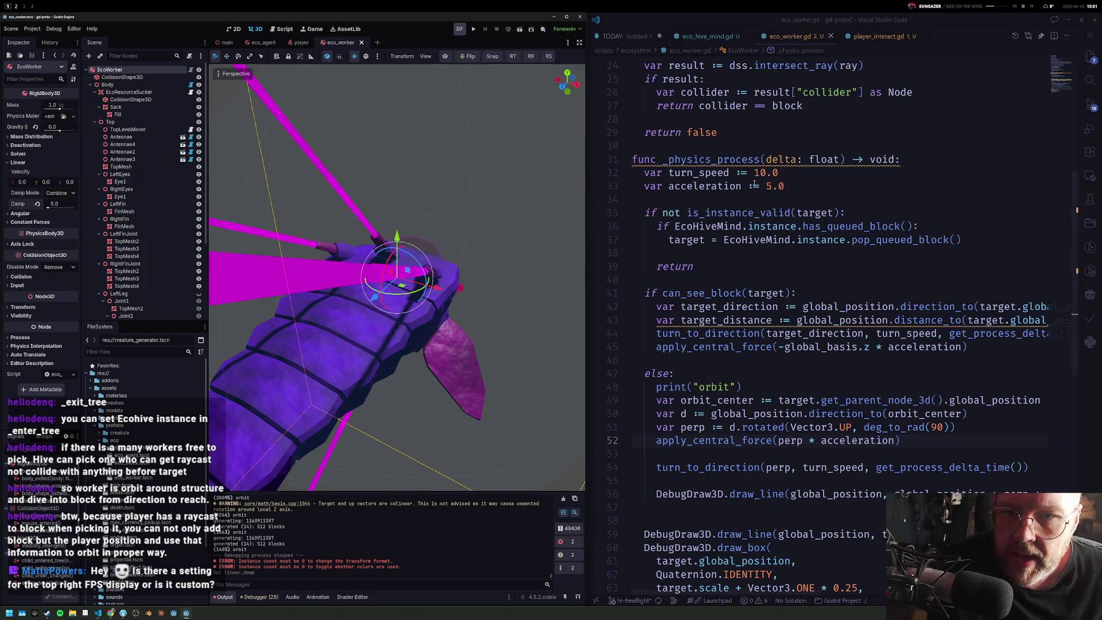
Step: Raise the script's acceleration to 15.0 and relaunch the game
click(766, 185)
key(Delete)
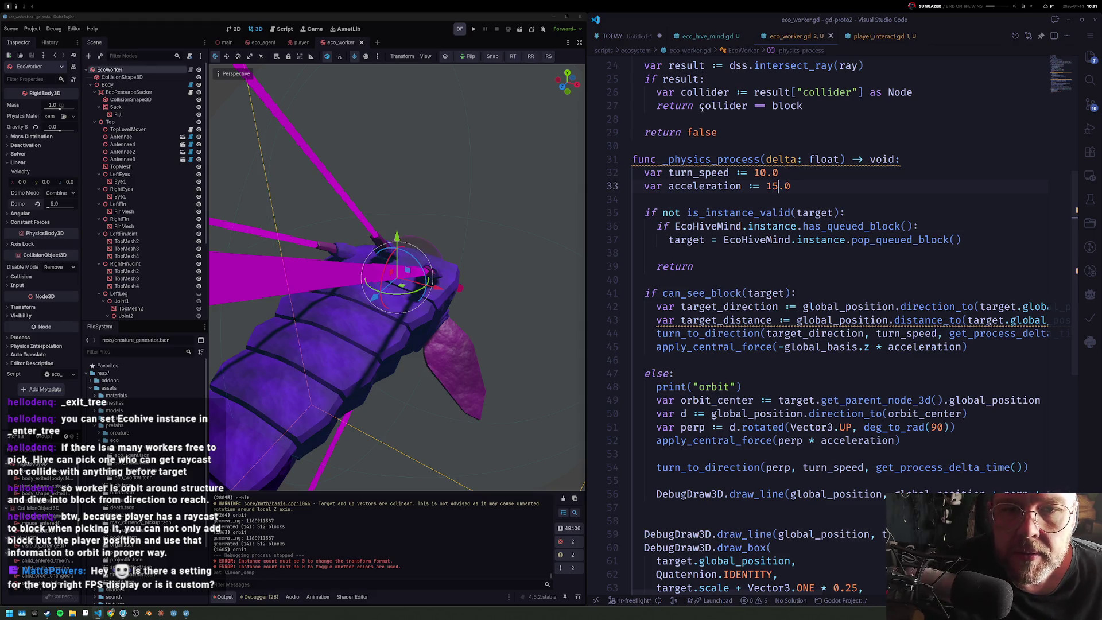
click(475, 30)
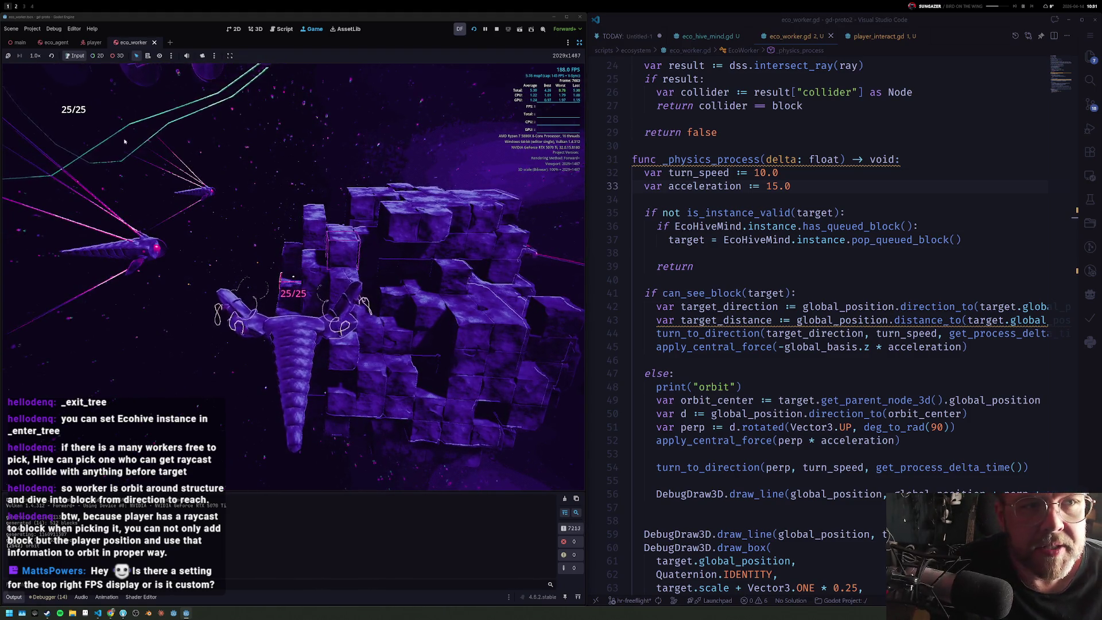
Step: Stop the running game with F8 and switch to the AssetLib workspace
key(F8)
click(342, 28)
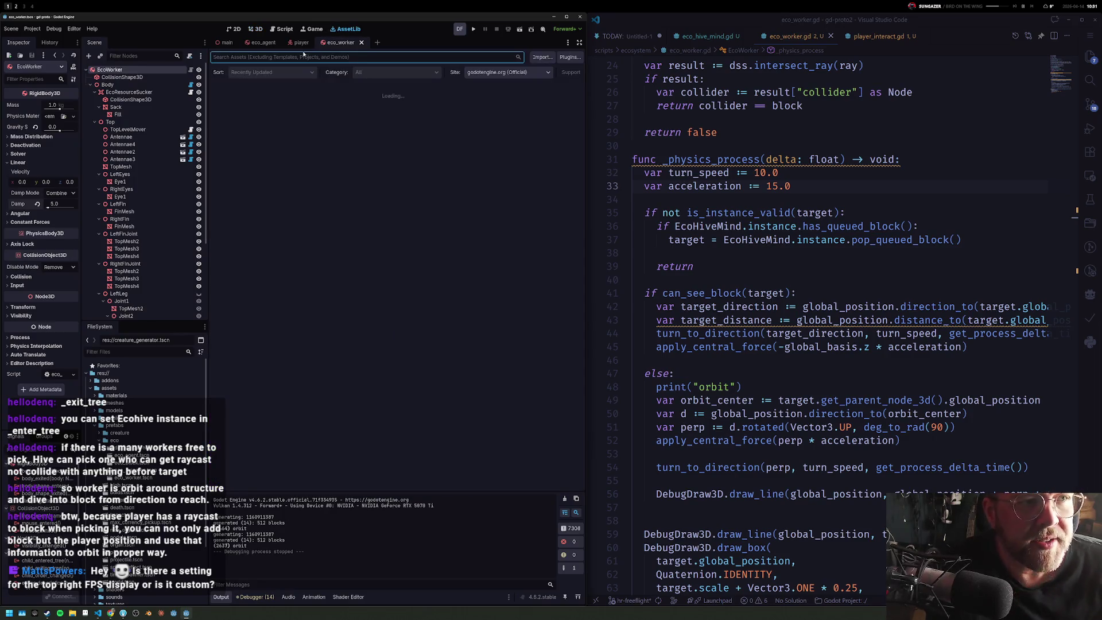
text(debug)
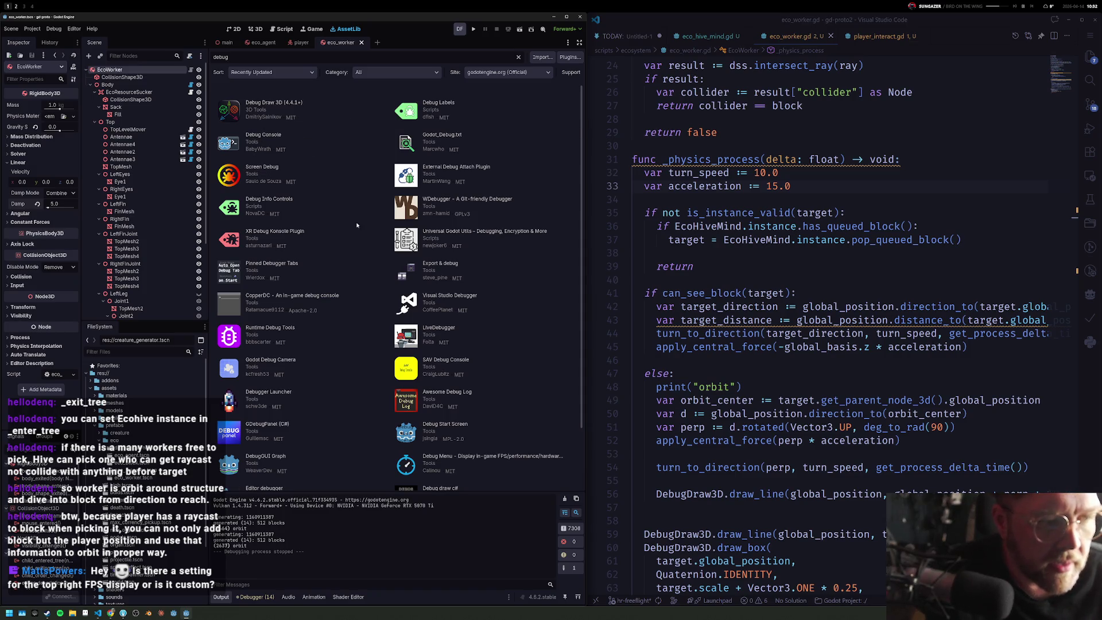
scroll(357, 225, down, 2)
Step: Review the Debug Menu asset's details, close them and return to the Game workspace
click(442, 388)
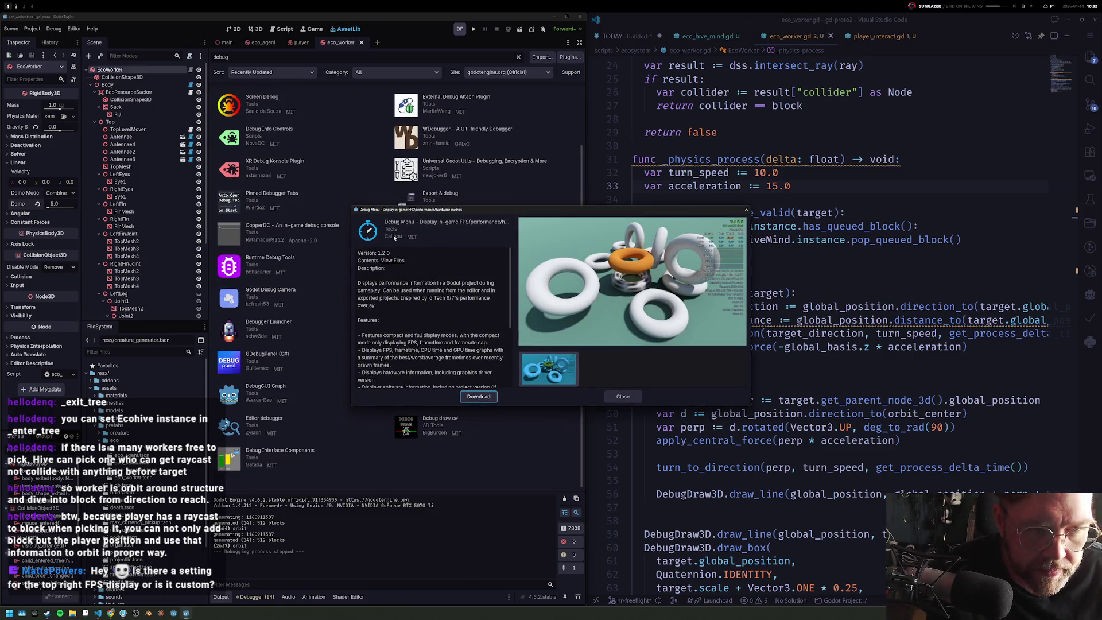
key(alt+Tab)
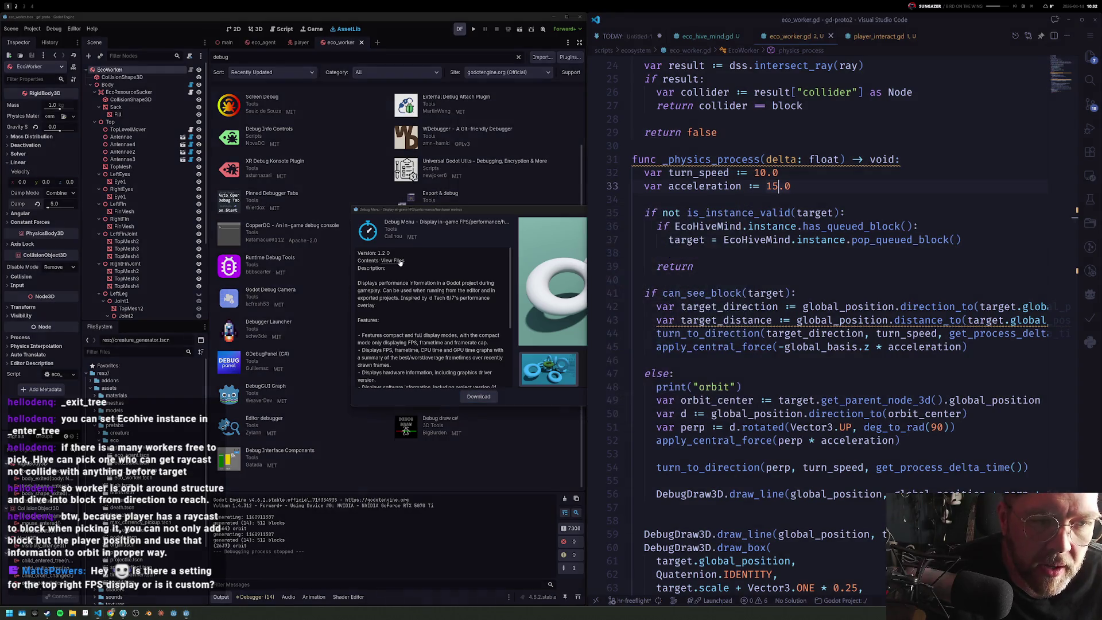
click(542, 211)
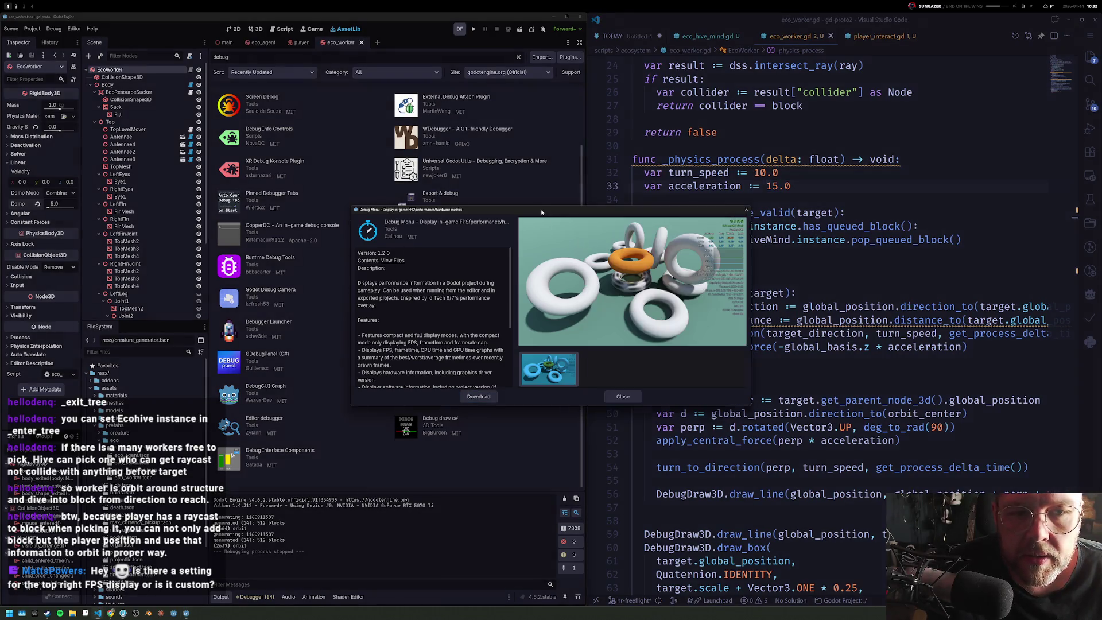
click(747, 210)
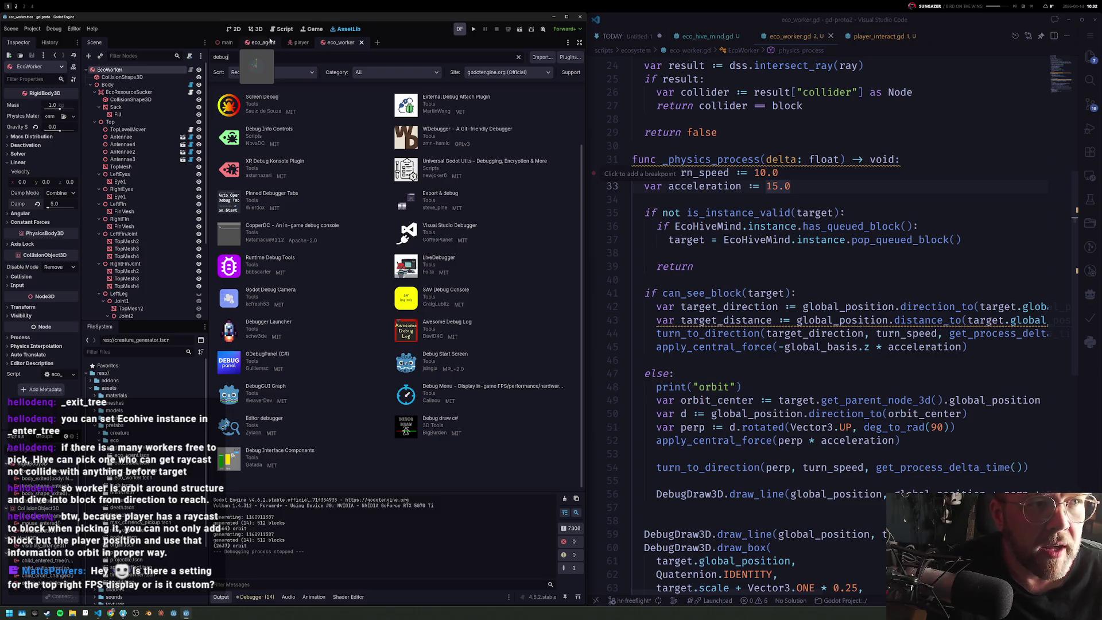
click(312, 29)
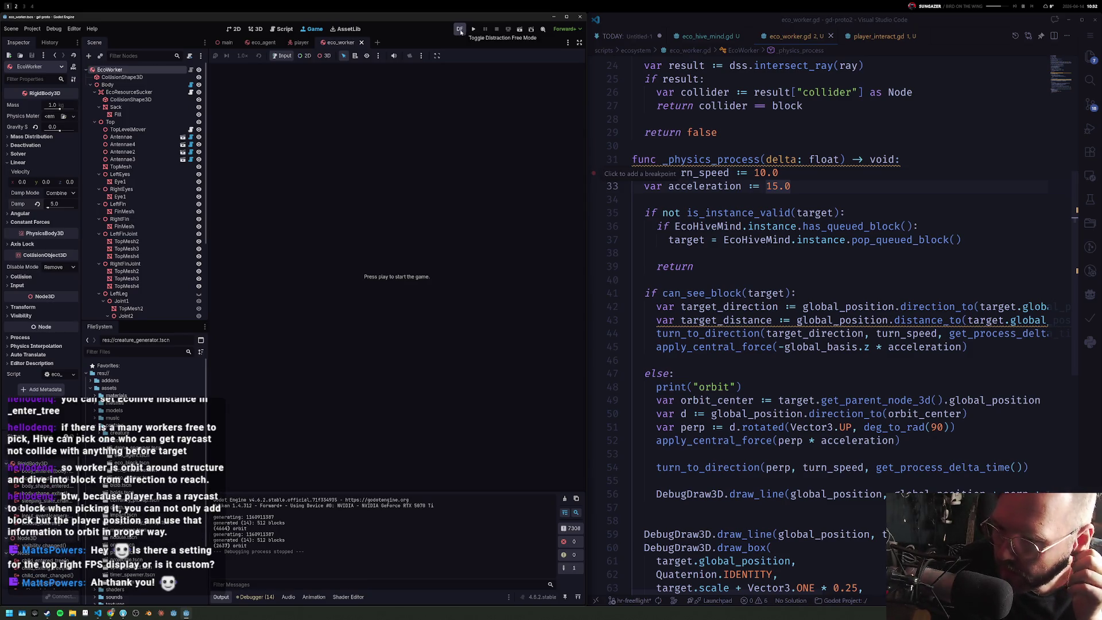
Step: Run the game again and place the cursor at the turn_speed value in eco_worker.gd
click(475, 29)
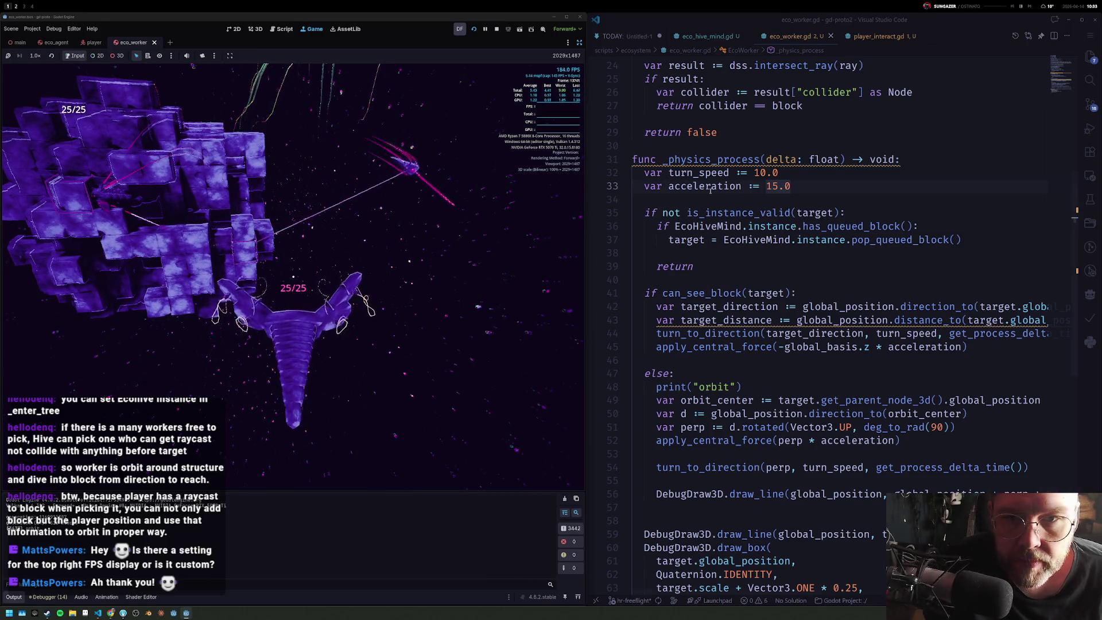
click(761, 173)
Step: Rewrite the worker's acceleration value, then check the type of the target variable
key(BackSpace)
key(BackSpace)
text(2)
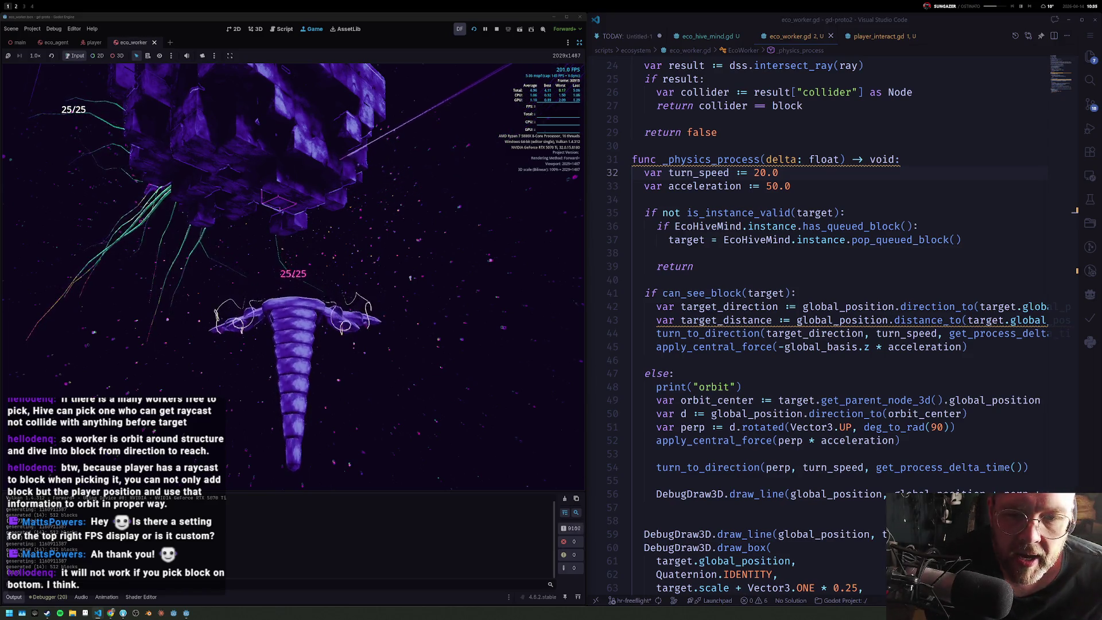
click(810, 398)
mouse_move(794, 400)
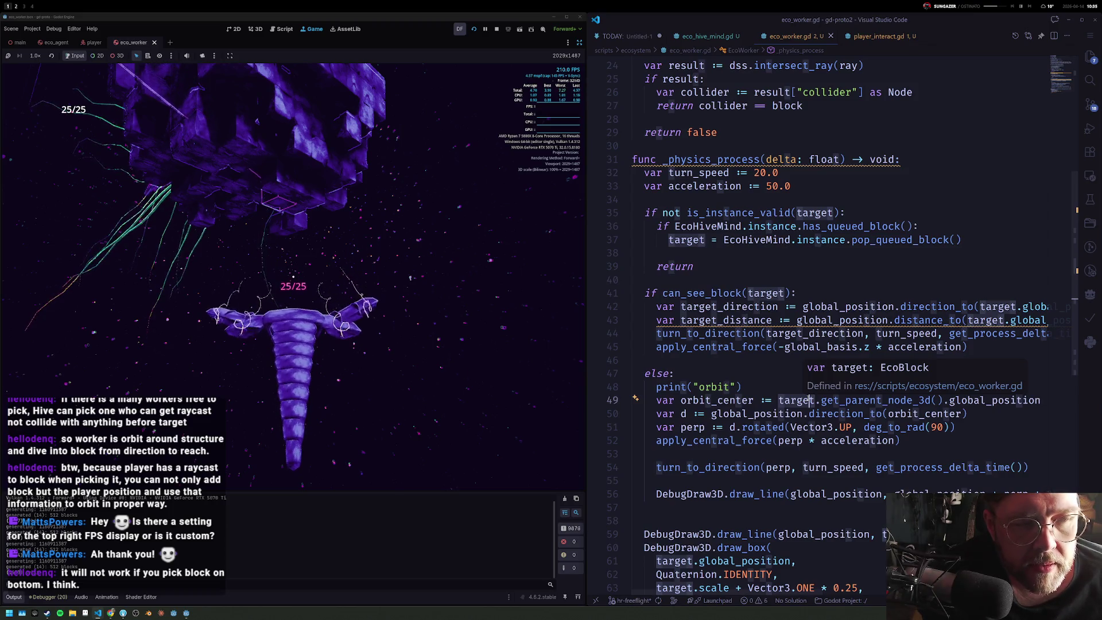
key(Down)
key(Down)
key(End)
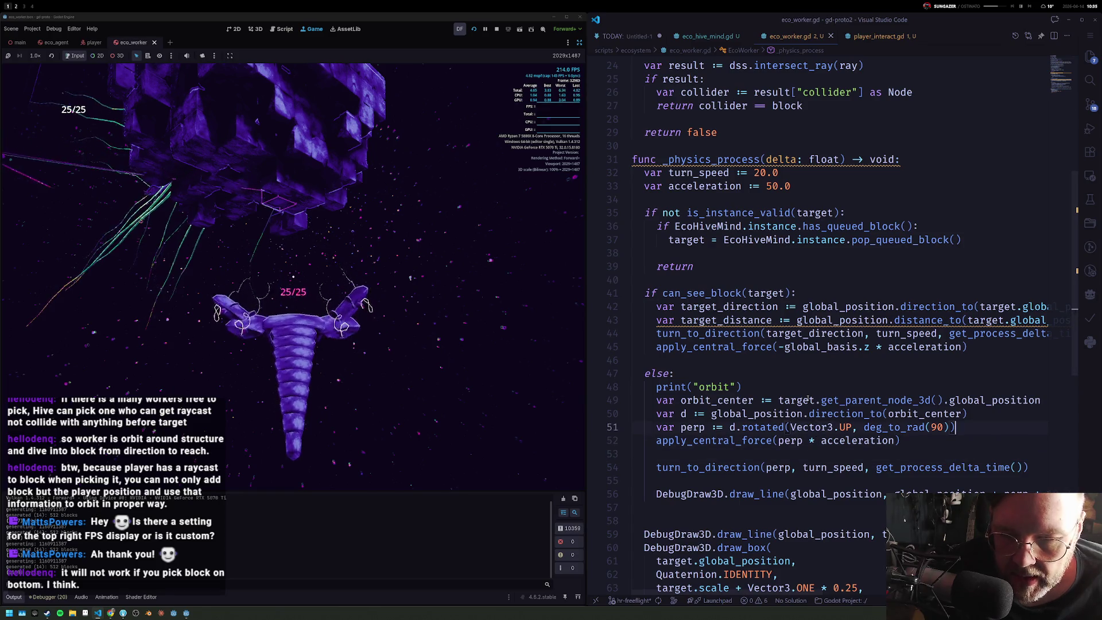
key(Down)
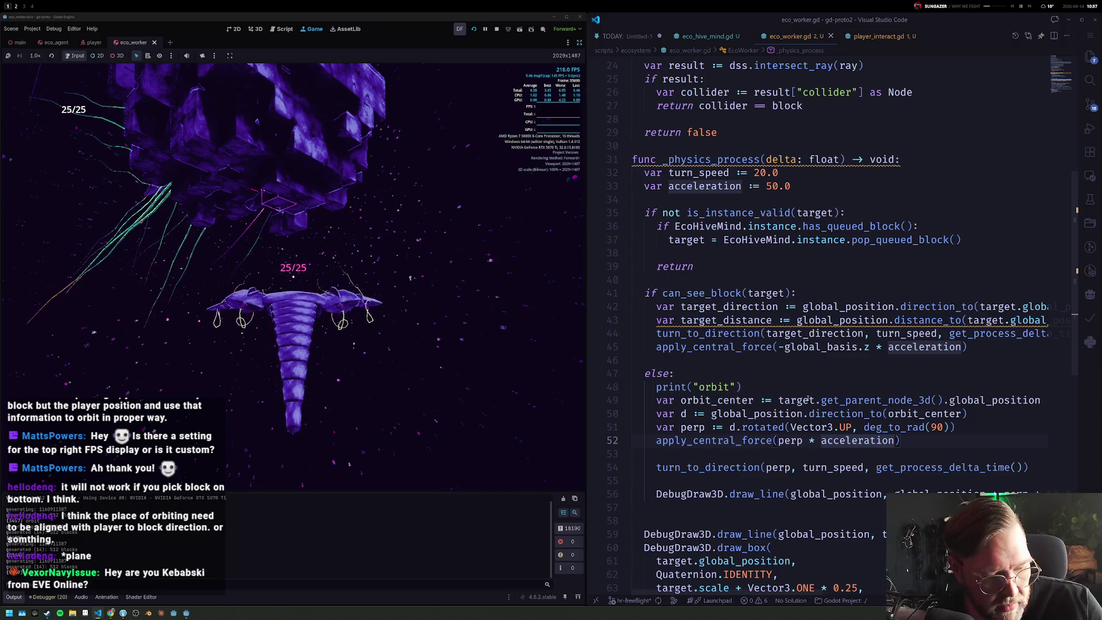
key(BackSpace)
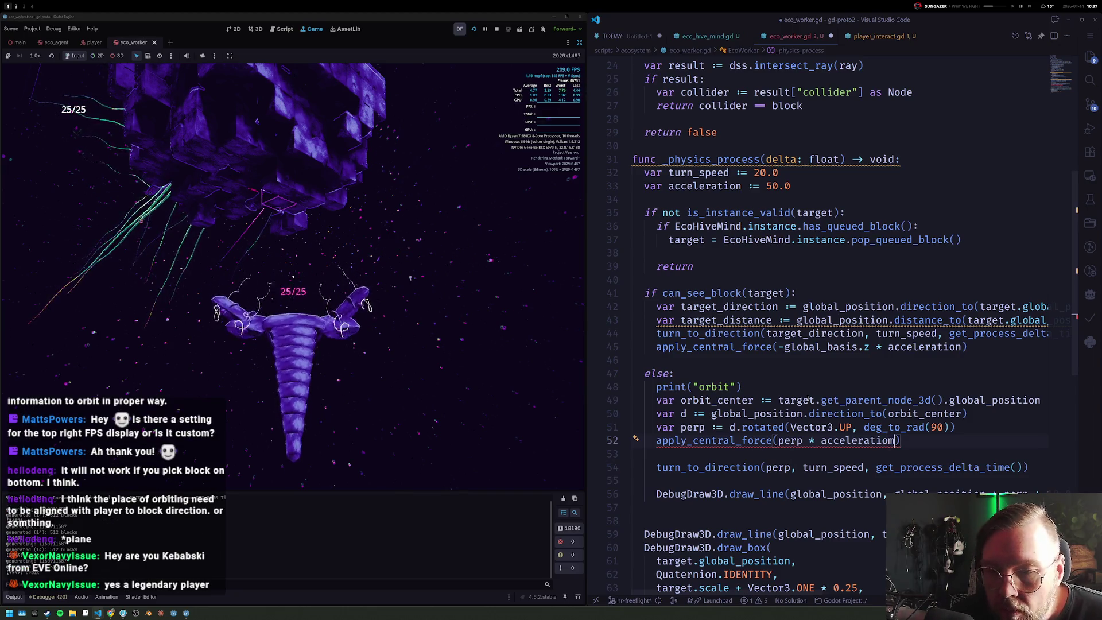
key(Home)
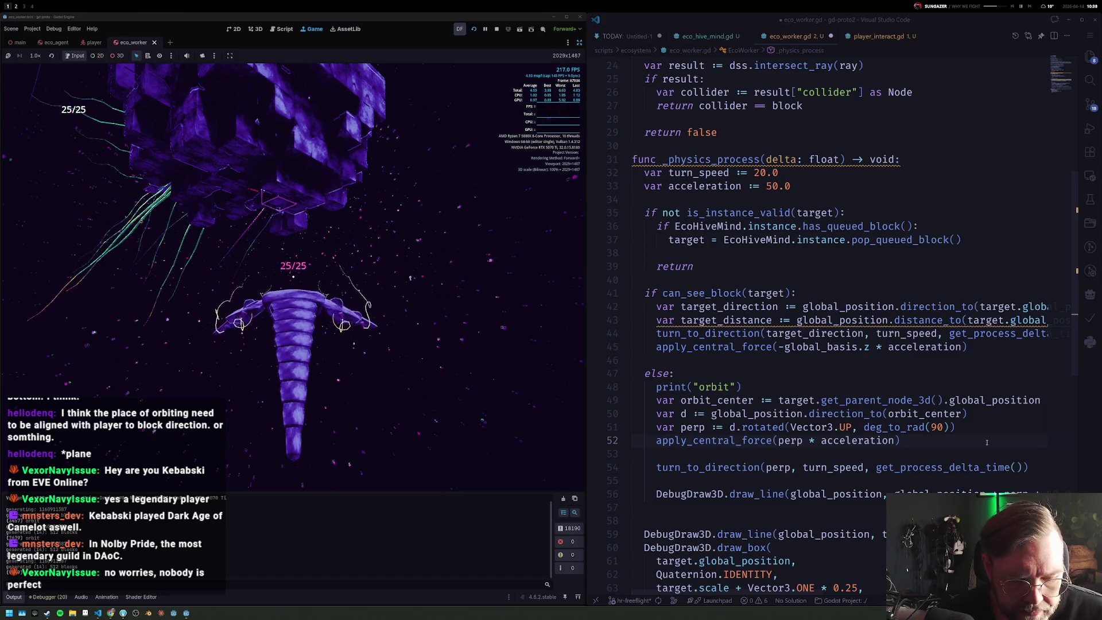
key(super+2)
Step: On an empty workspace, launch Adobe Photoshop 2026 from the Start search
key(super+3)
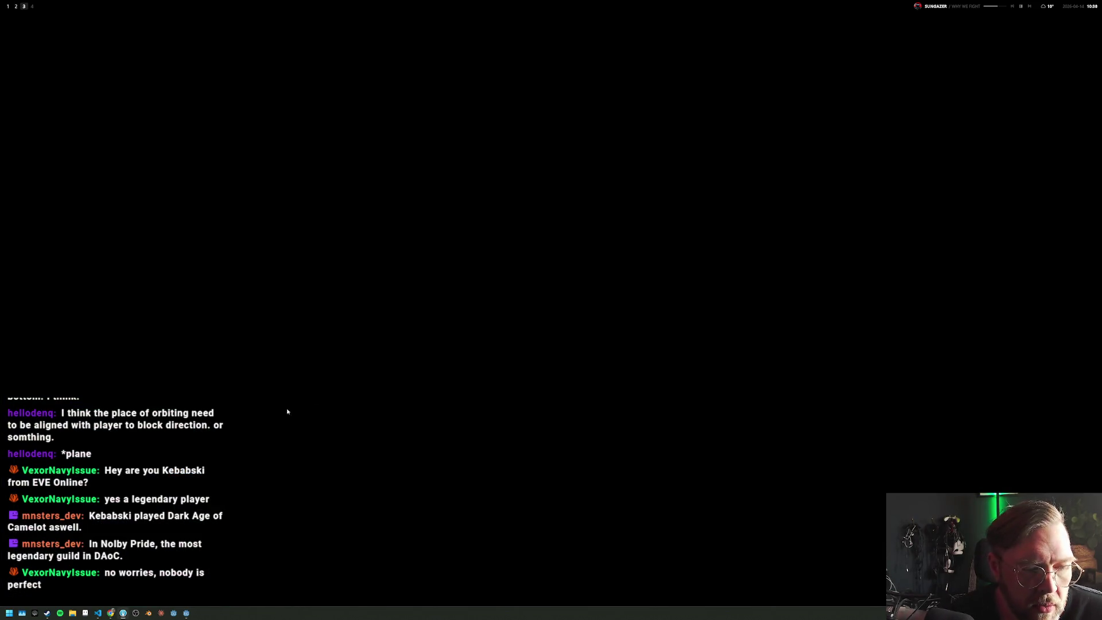
click(9, 613)
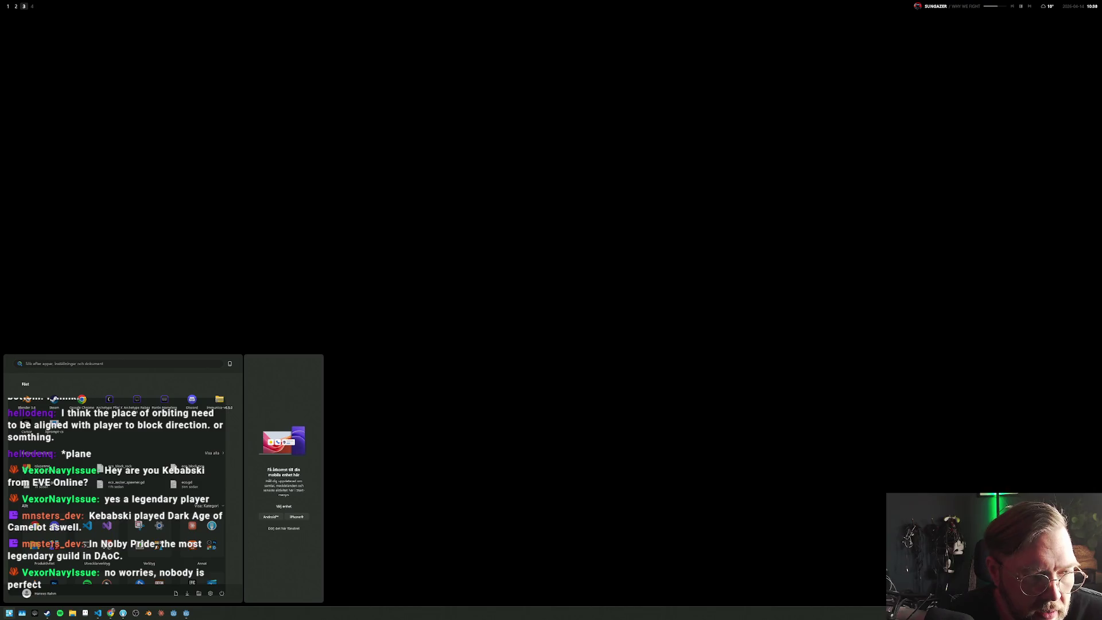
text(pho)
key(Down)
key(Down)
key(Return)
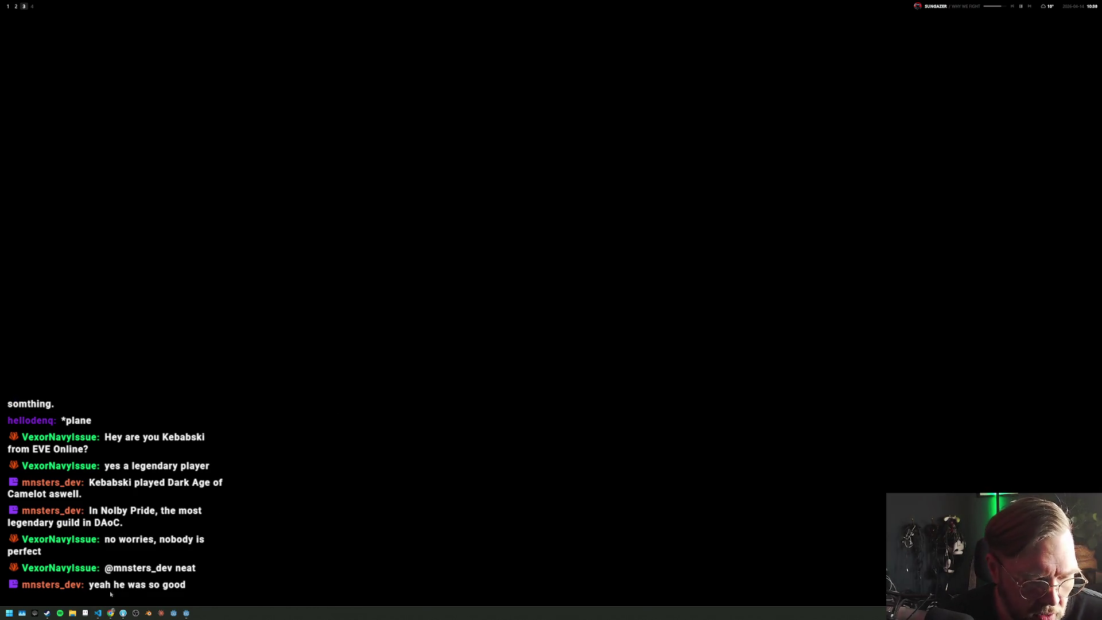
Step: Bring the Photoshop window to the front via the Alt+Tab switcher
key(alt+Tab)
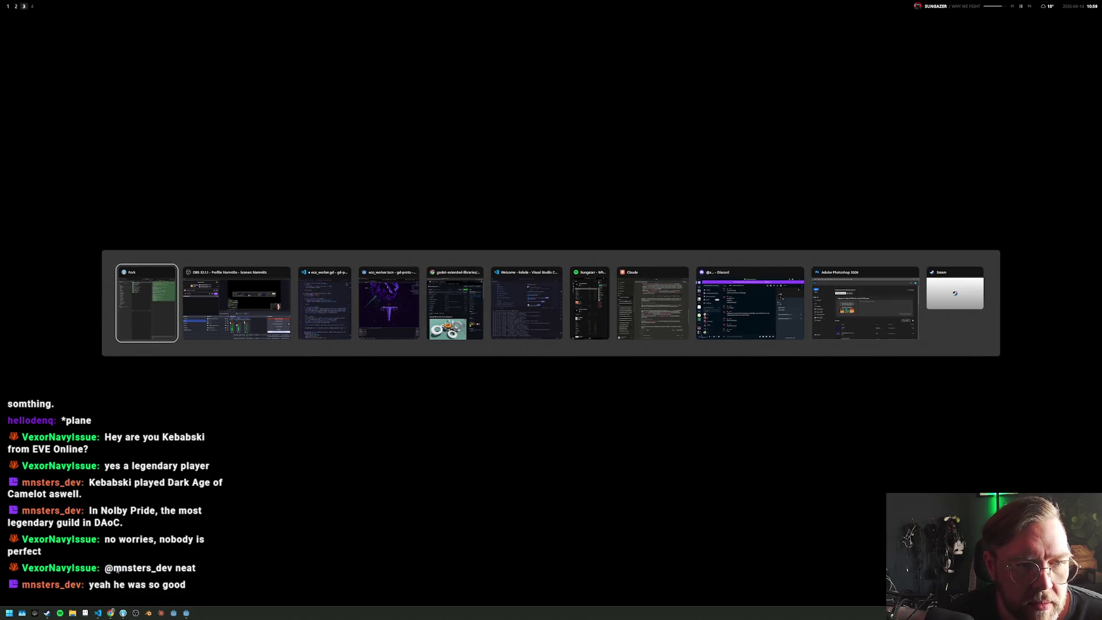
click(884, 310)
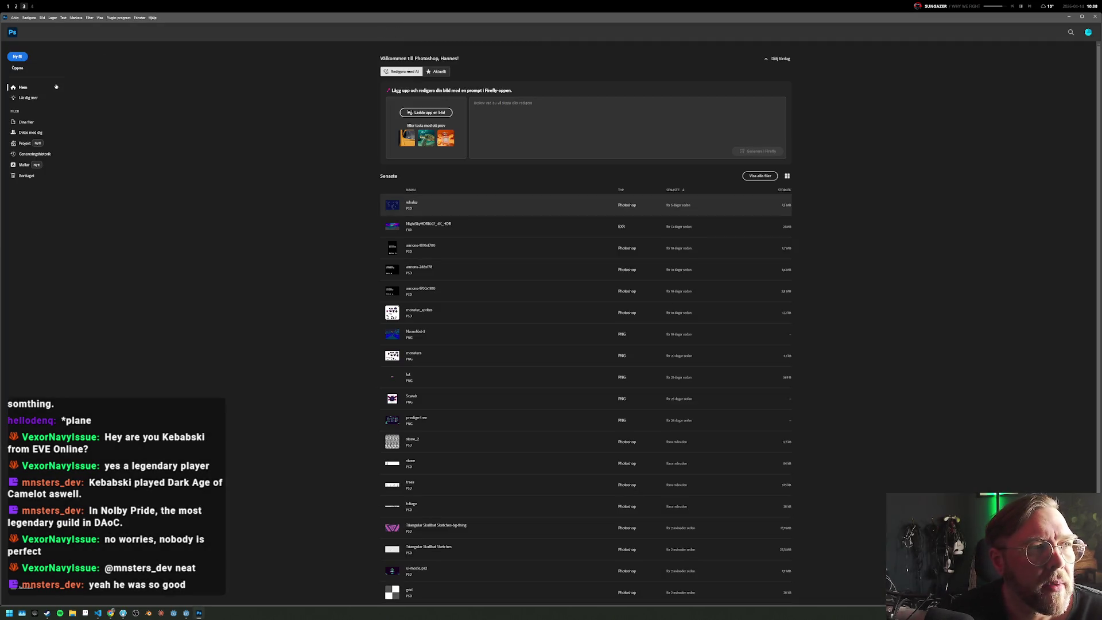
Step: Create a new document with width and height both set to 4000 pixels
key(ctrl+n)
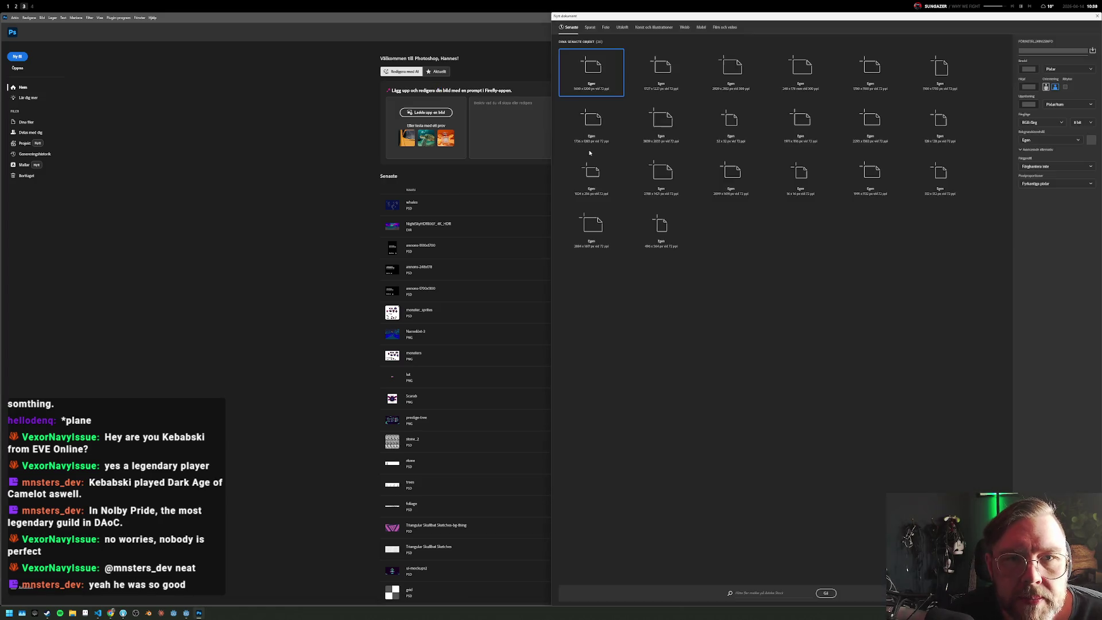
double_click(1027, 68)
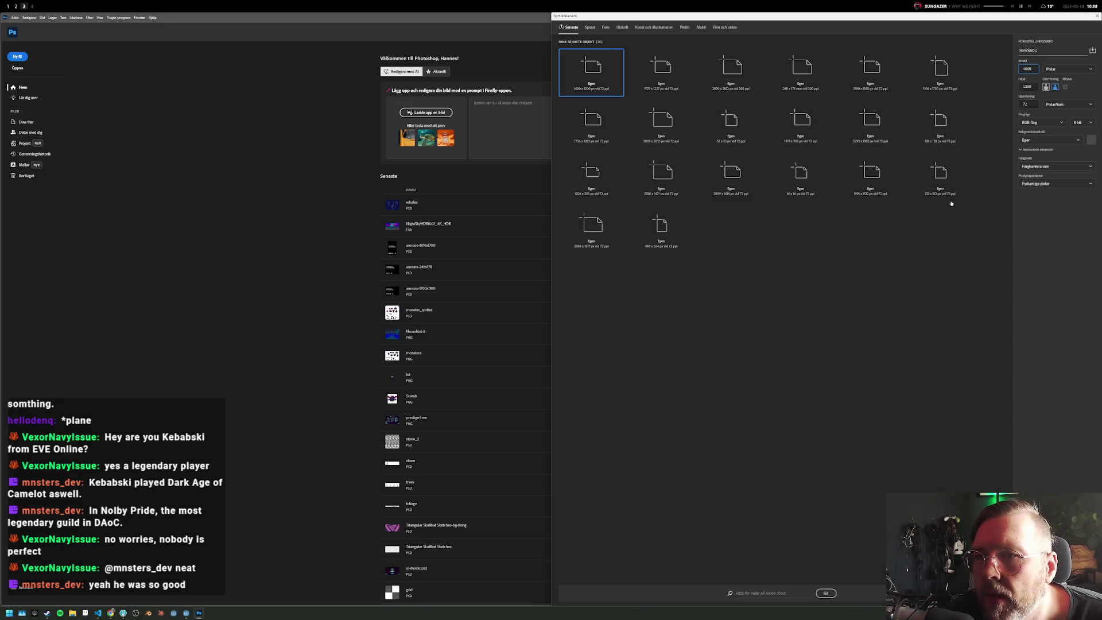
text(4000)
double_click(1033, 86)
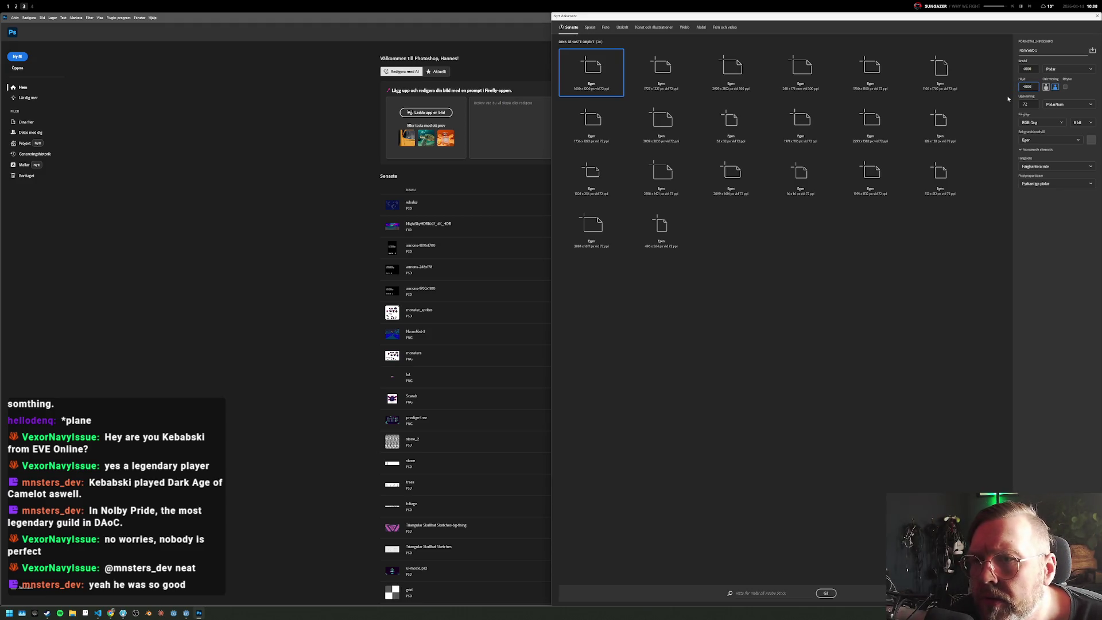
key(Return)
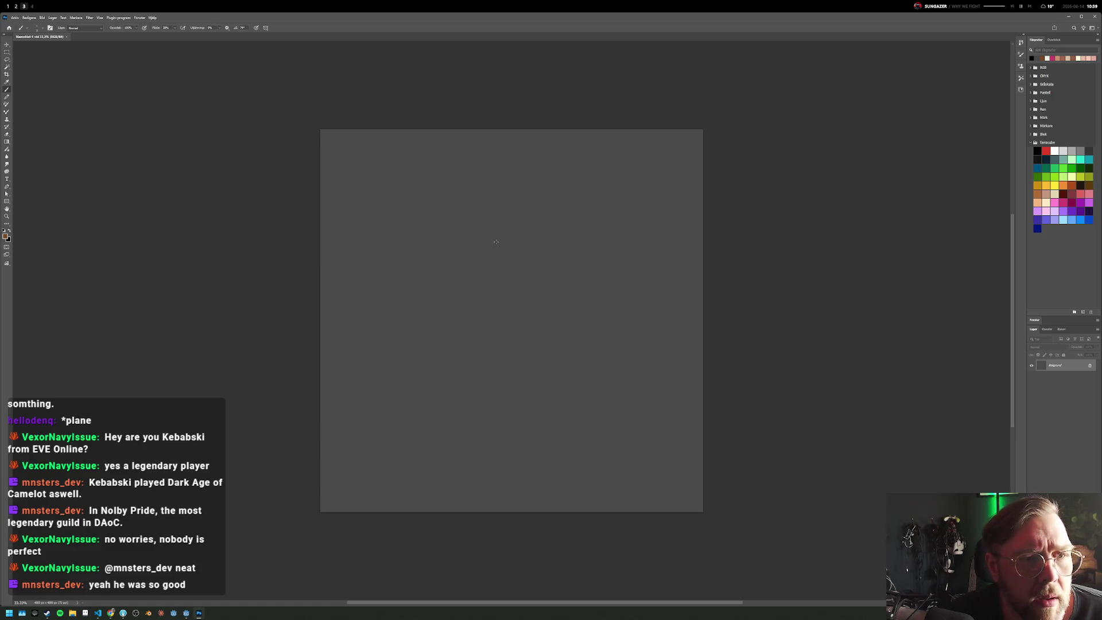
scroll(501, 239, up, 5)
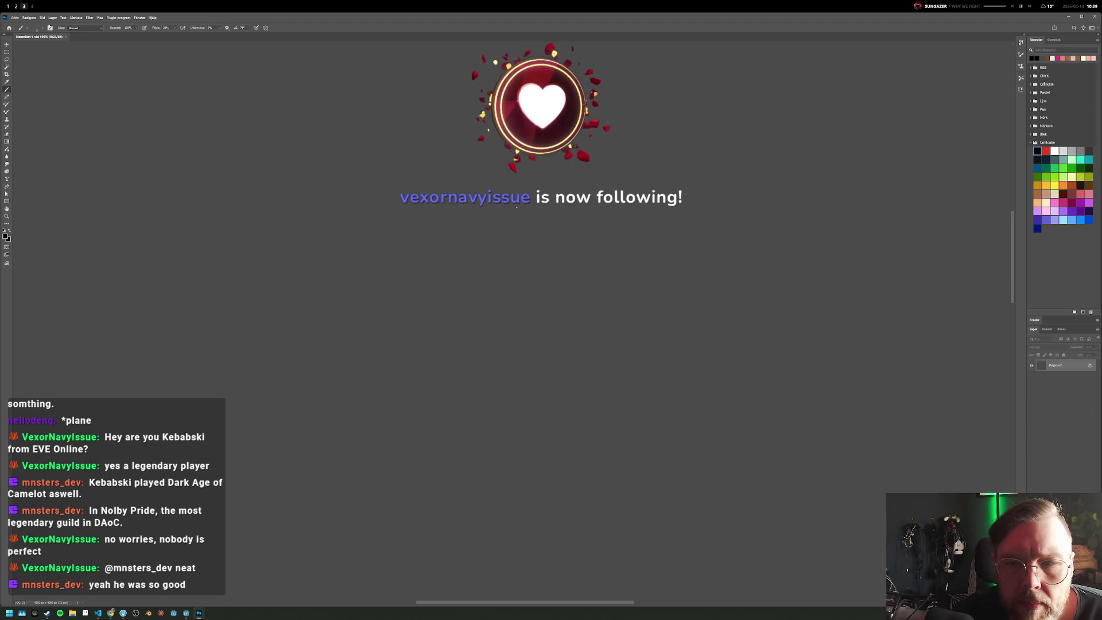
Step: Add an empty layer, enlarge the brush and label the small circle with an A
key(ctrl+shift+alt+n)
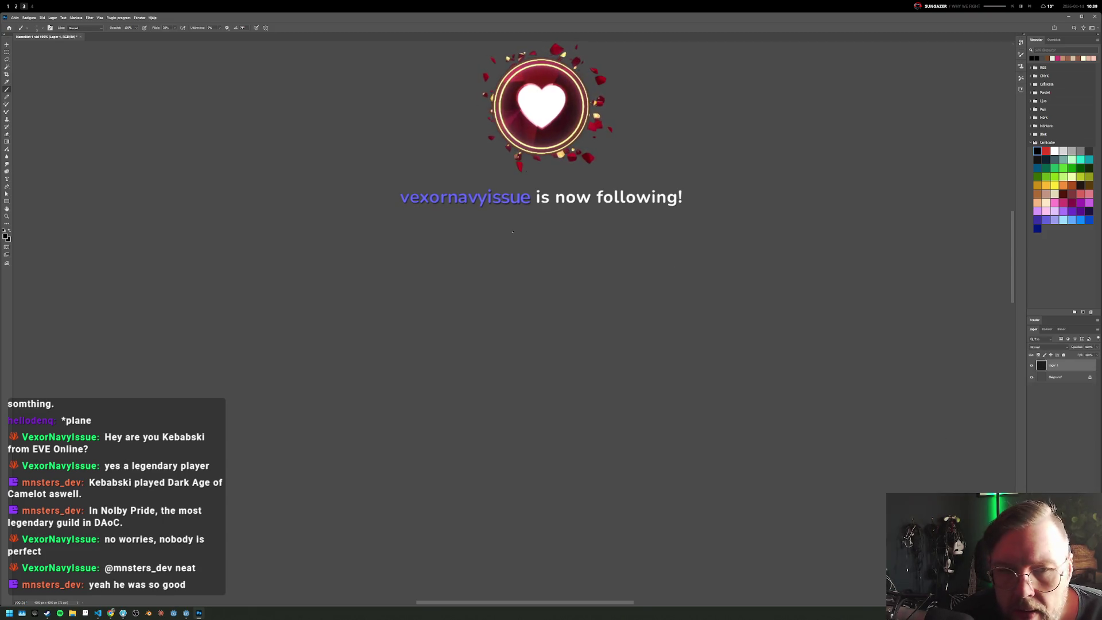
drag(493, 209, 452, 345)
key(ctrl+z)
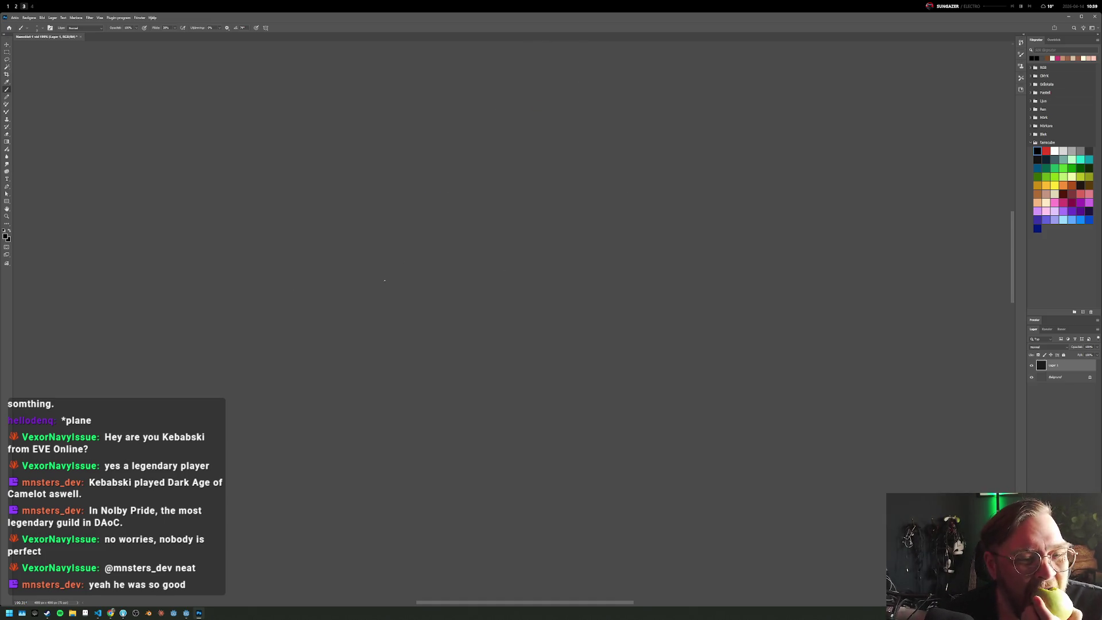
key(bracketright)
key(bracketright)
key(bracketright)
drag(311, 294, 313, 297)
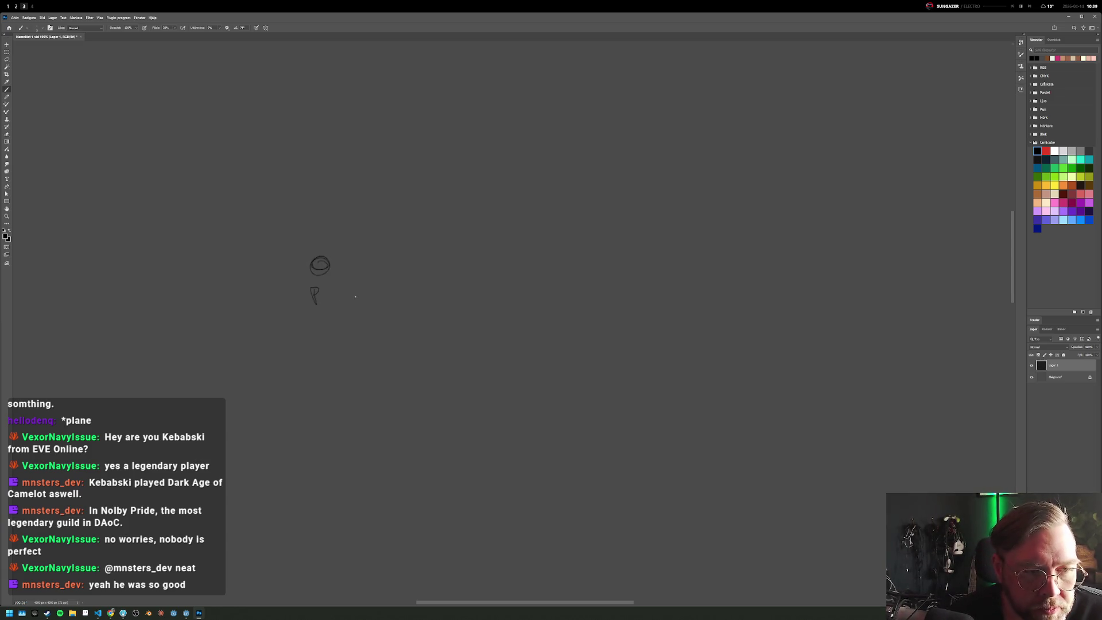
key(ctrl+z)
drag(311, 296, 321, 298)
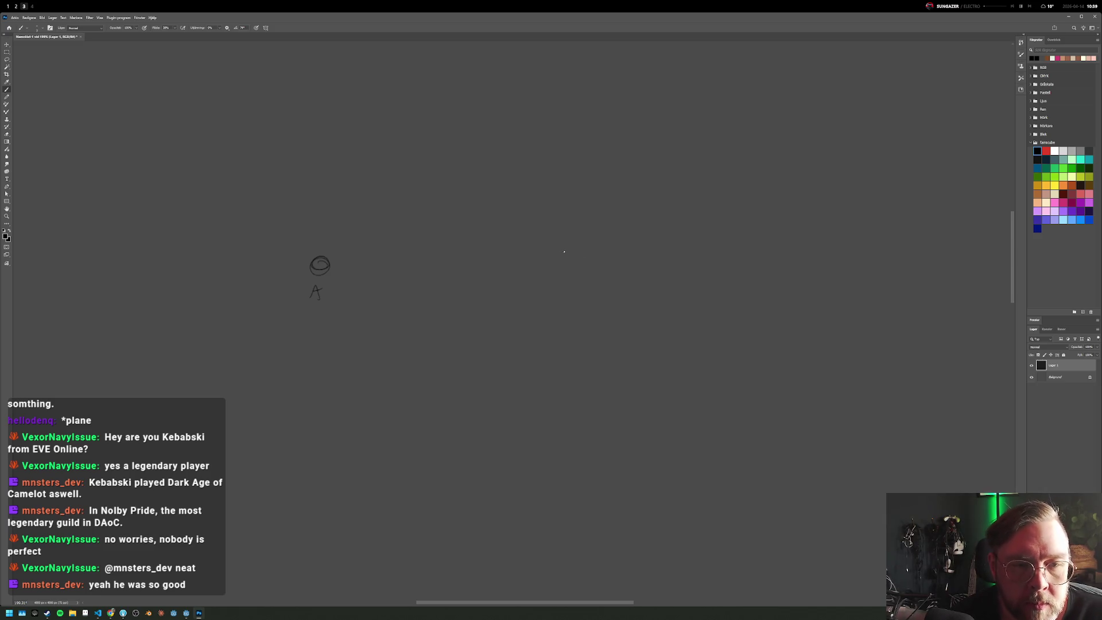
Step: Draw the large orbit circle, a small circle below the square and an oval around the A figure, undoing a stray line
mouse_move(517, 155)
mouse_down()
mouse_move(551, 312)
mouse_move(609, 173)
mouse_move(521, 156)
mouse_up()
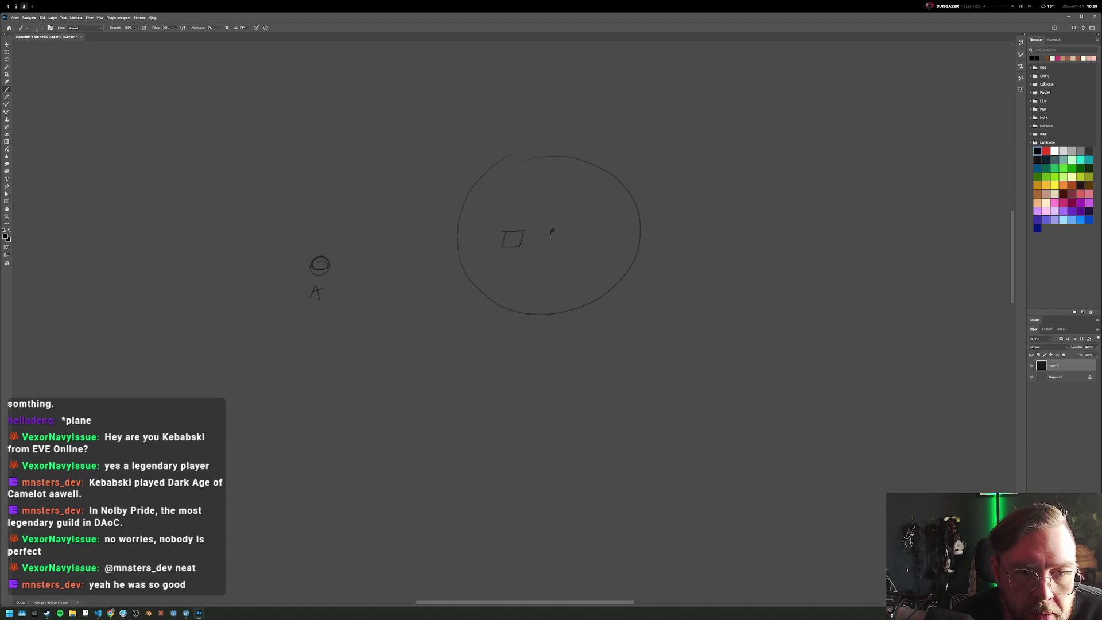
drag(517, 248, 518, 250)
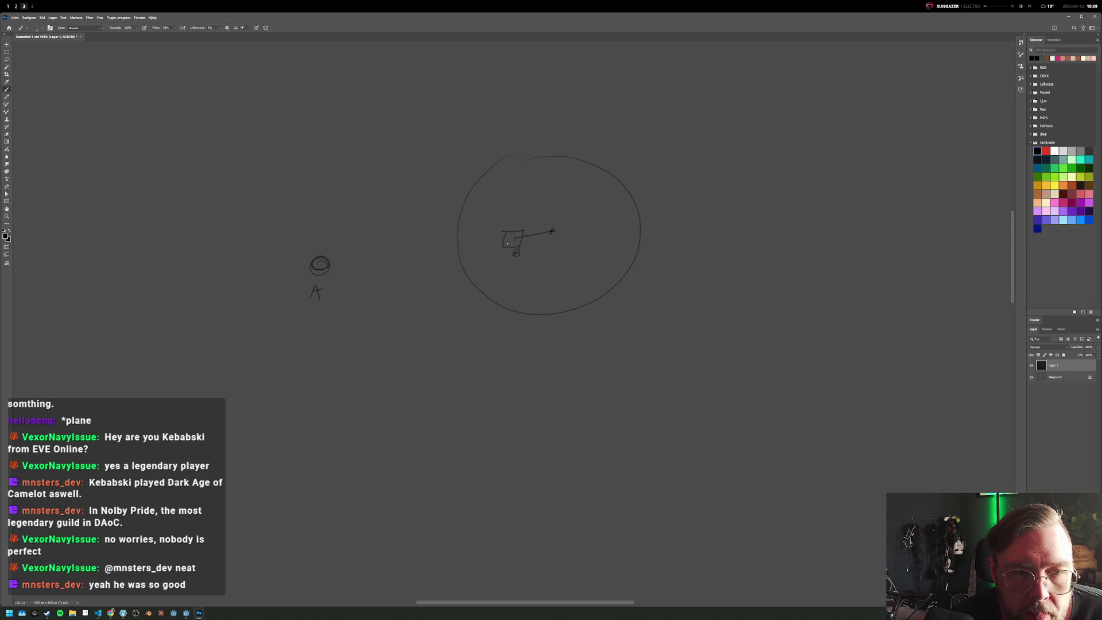
drag(306, 255, 550, 232)
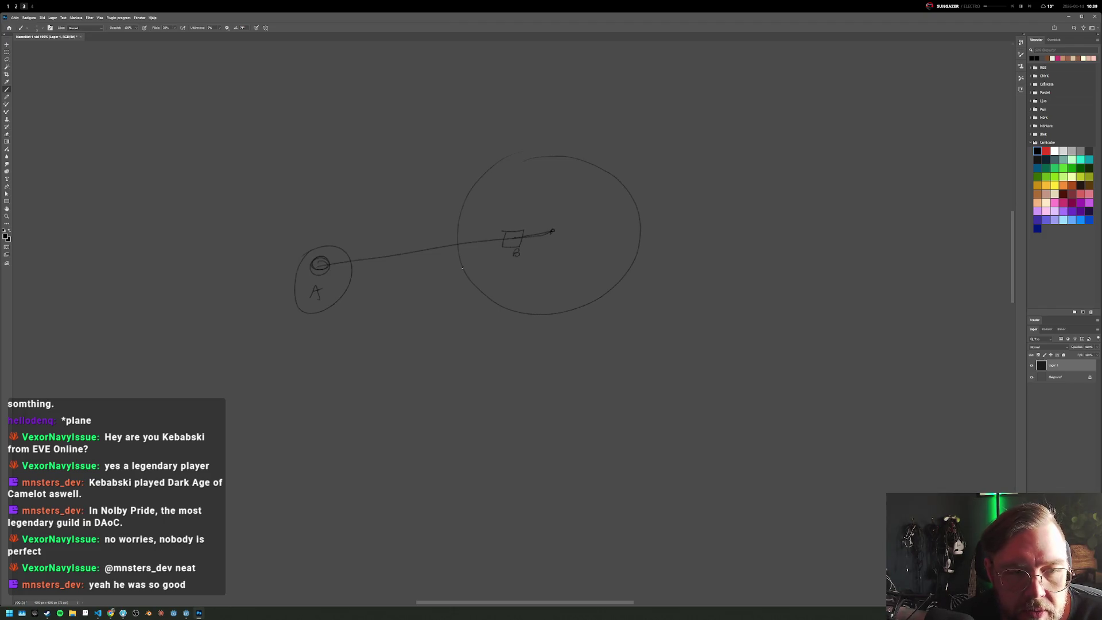
key(ctrl+z)
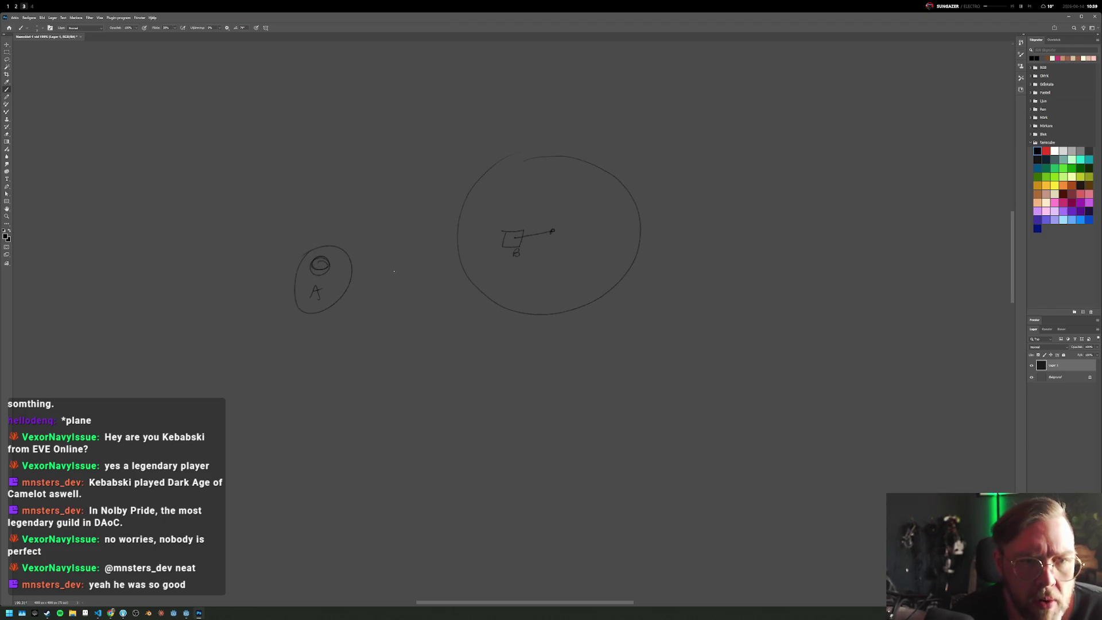
Step: Dismiss the Clone Stamp error, marquee-select the circled A drawing and move it to the lower right
key(s)
click(280, 236)
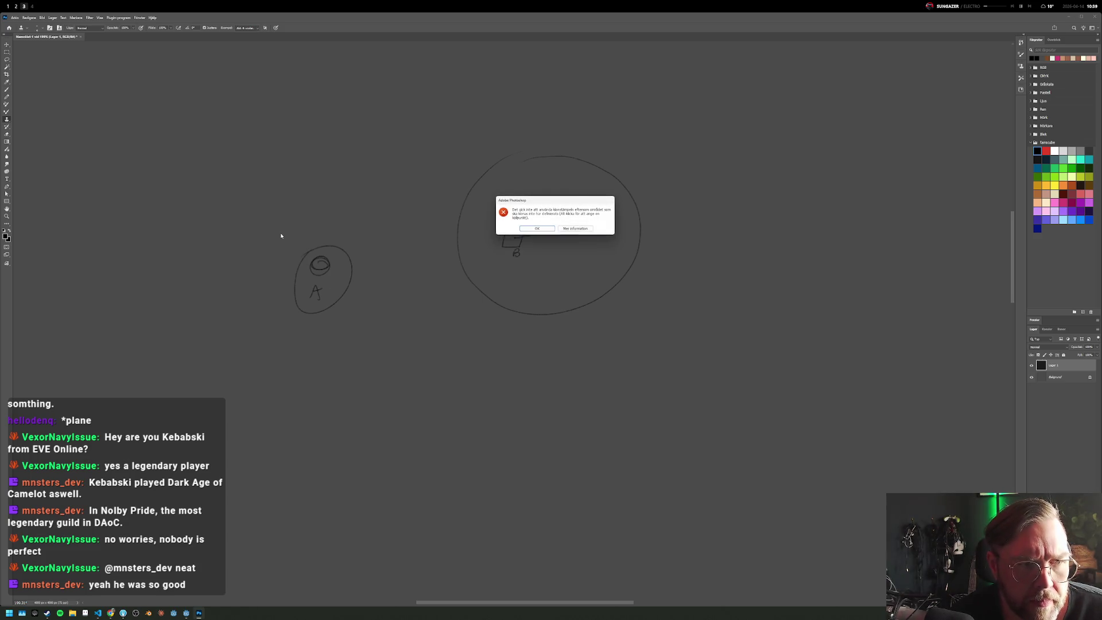
click(543, 227)
click(8, 48)
key(m)
drag(265, 215, 378, 327)
click(8, 48)
mouse_move(329, 278)
mouse_down()
mouse_move(722, 405)
mouse_move(833, 331)
mouse_up()
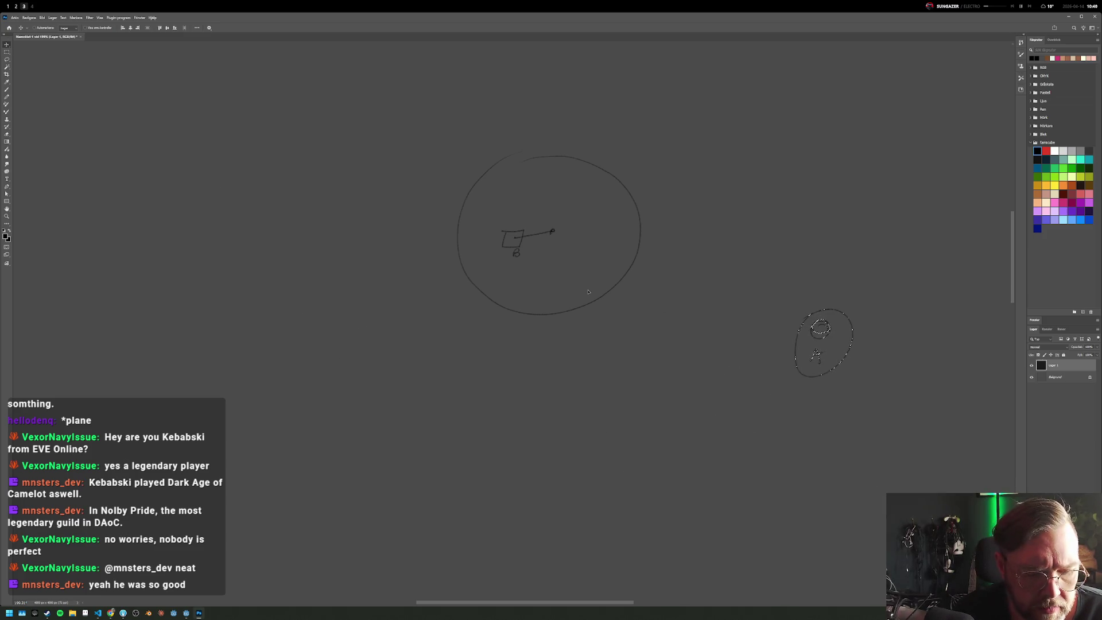
key(ctrl+d)
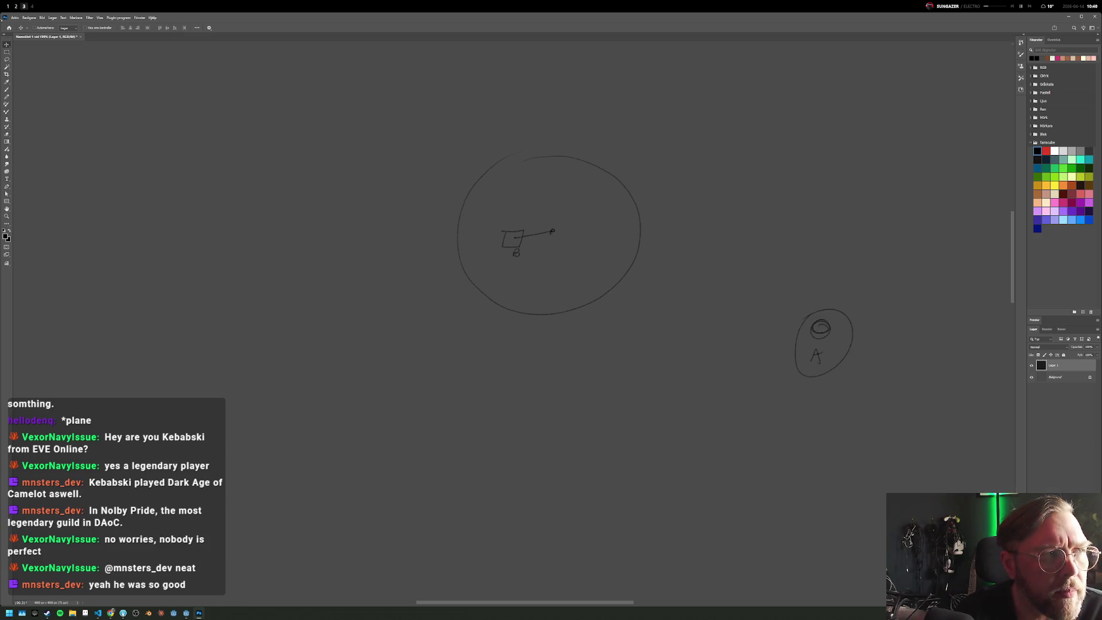
Step: Return to the Brush tool and undo a stray squiggle drawn beside the large circle
click(8, 90)
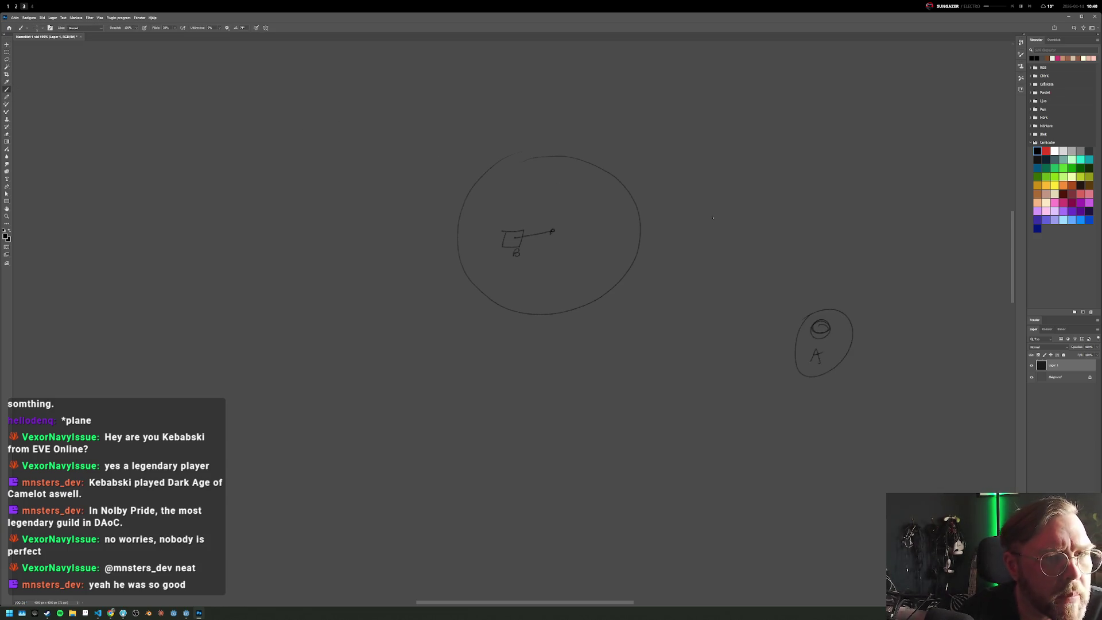
drag(757, 208, 756, 246)
click(28, 17)
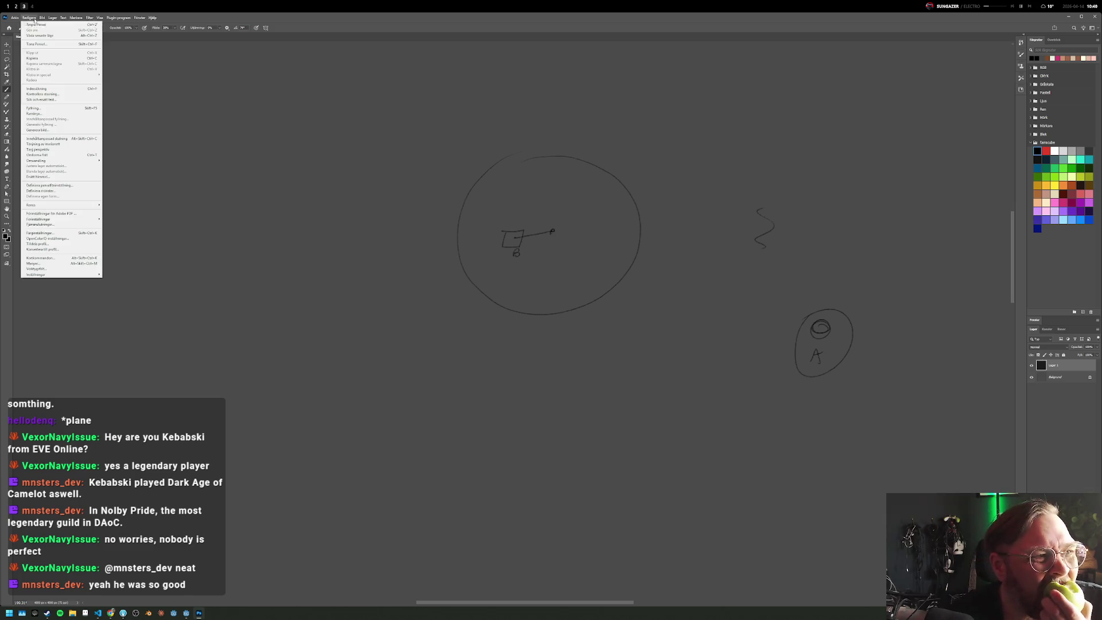
click(47, 24)
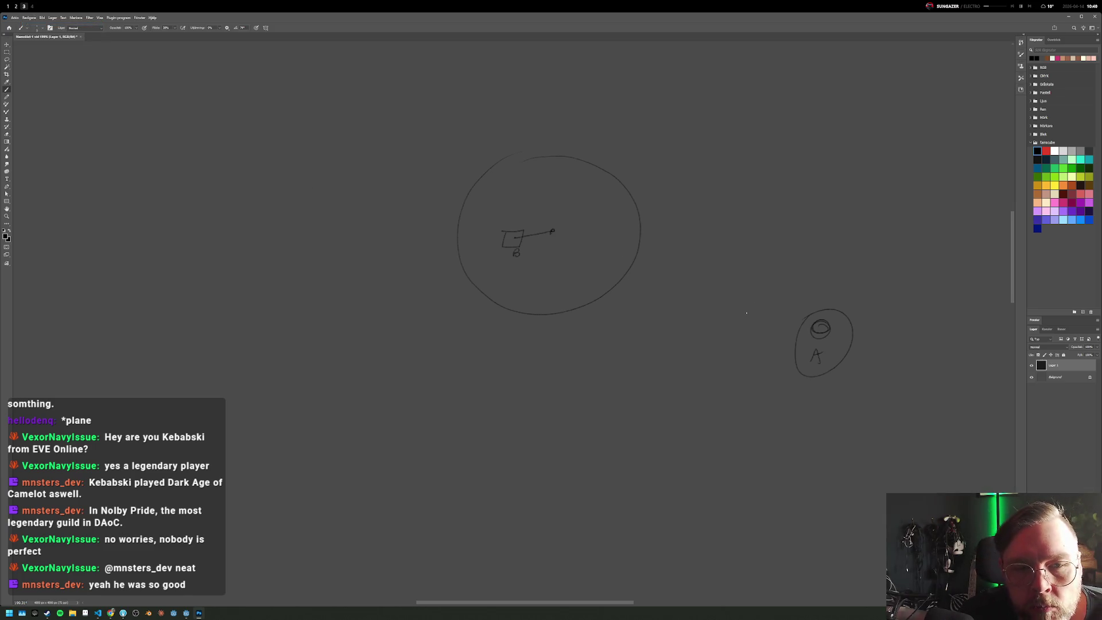
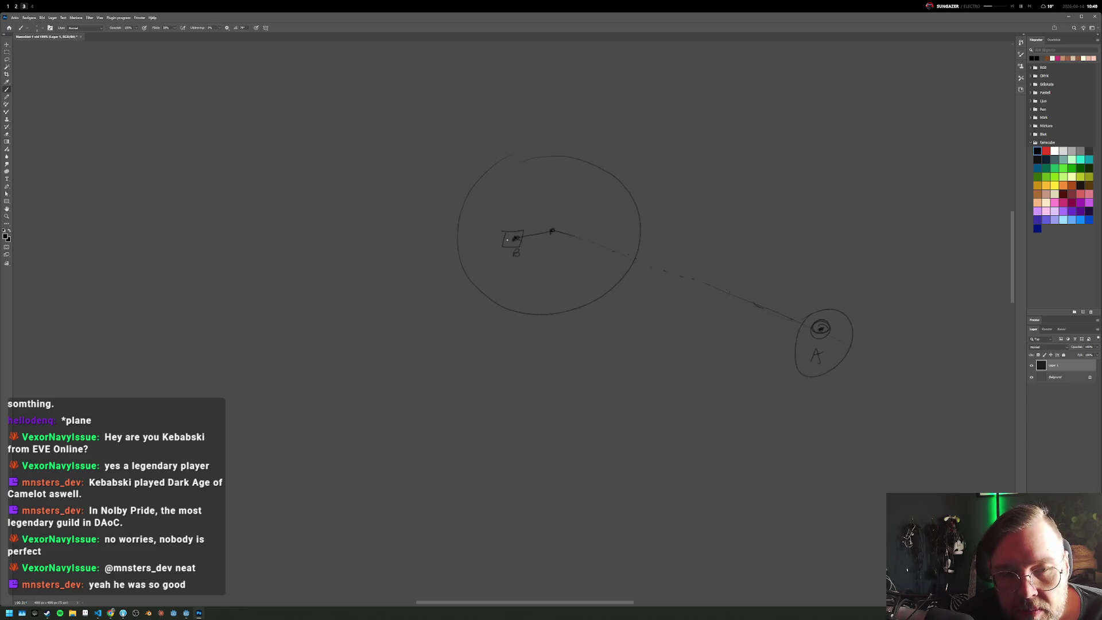
Step: Brush an elongated orbit loop around the circle and point A with two direction arrowheads, then go to the game workspace
drag(398, 233, 410, 216)
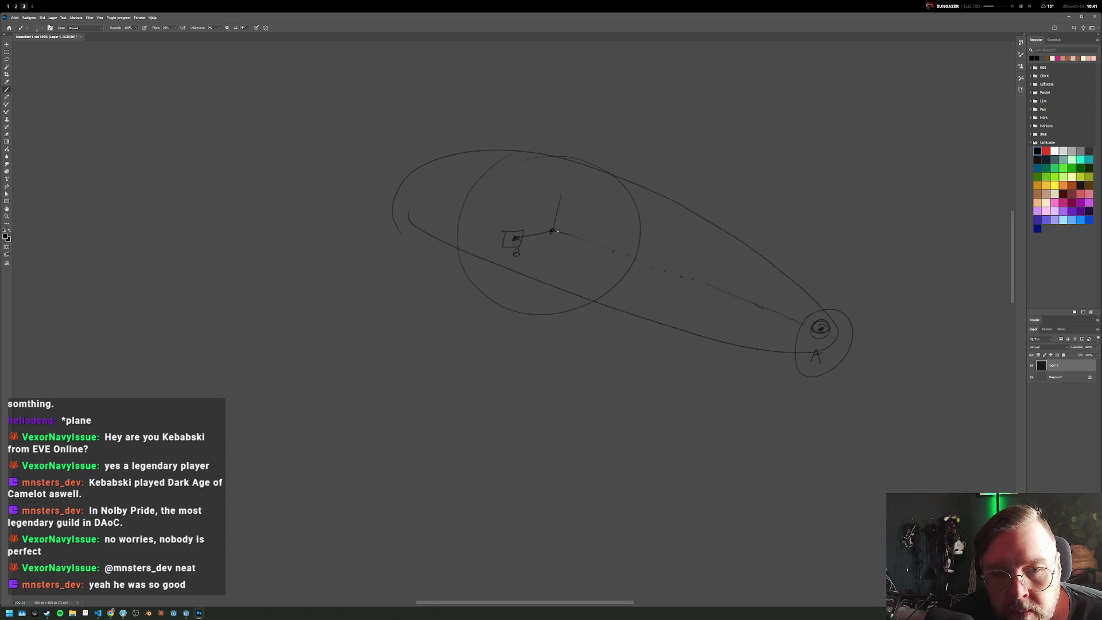
drag(557, 194, 566, 195)
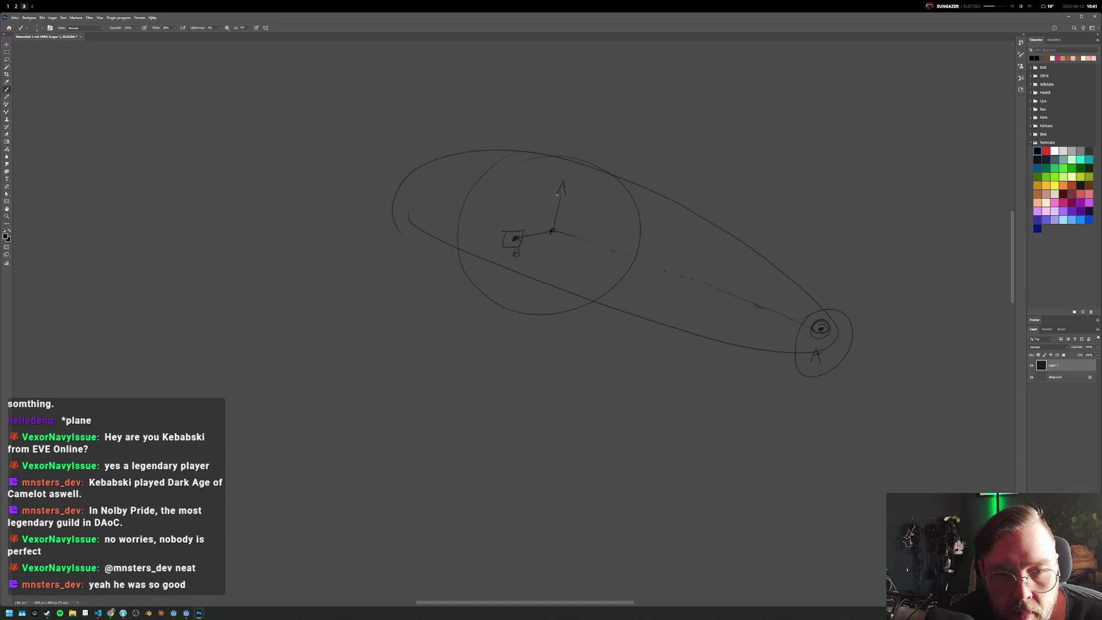
mouse_move(797, 342)
mouse_down()
mouse_move(751, 348)
mouse_move(760, 354)
mouse_up()
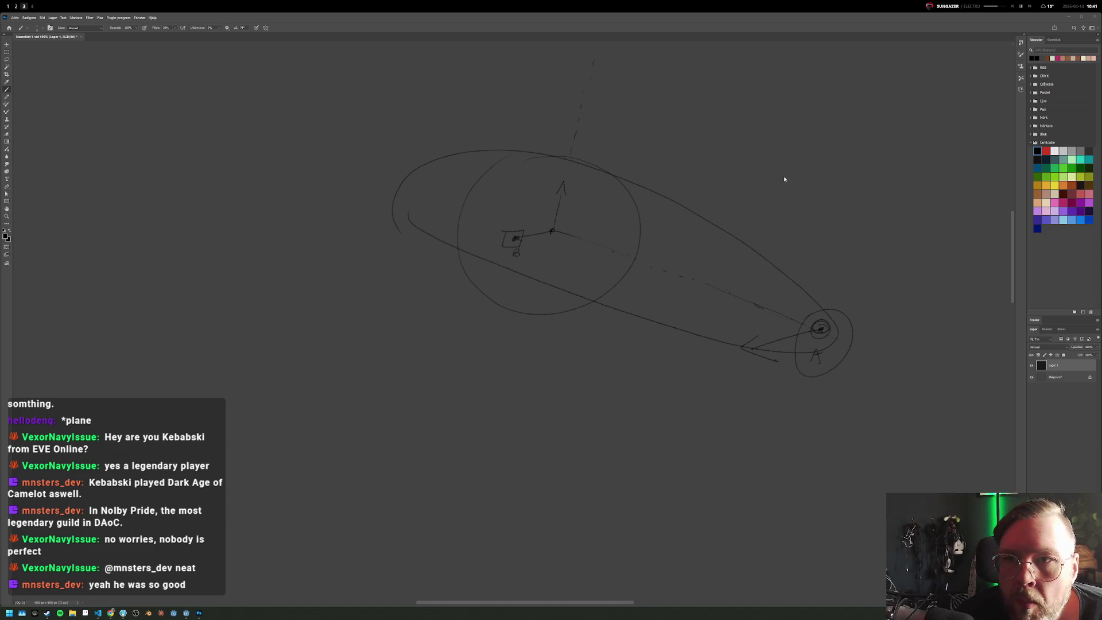
key(super+1)
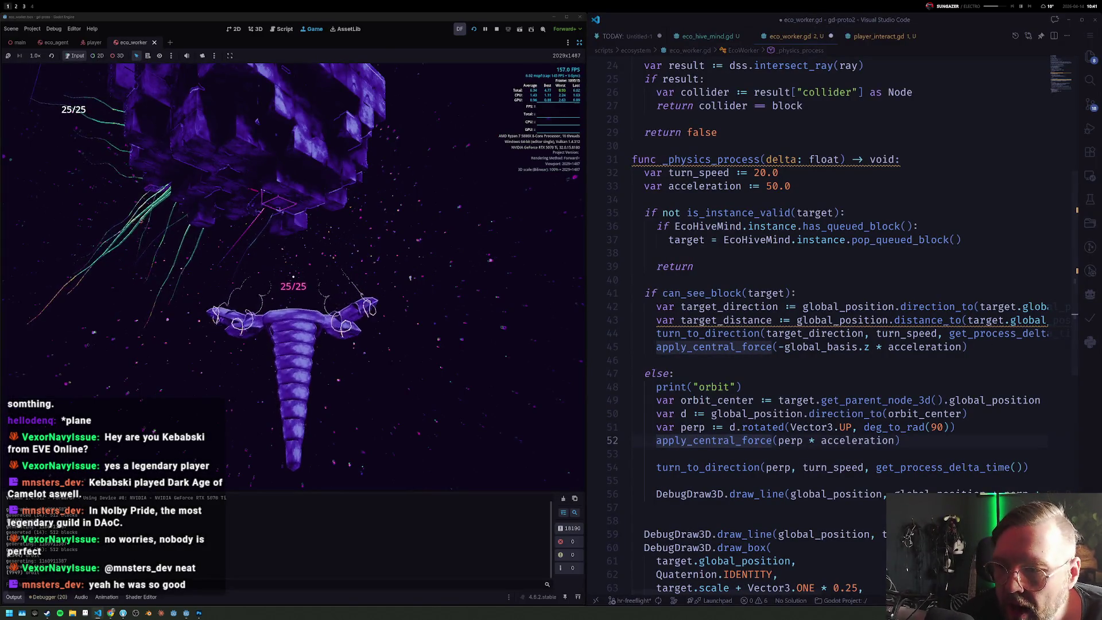
Step: Search Chrome for 'cross product to give normal from three points' and expand the AI overview's full step list
key(super+2)
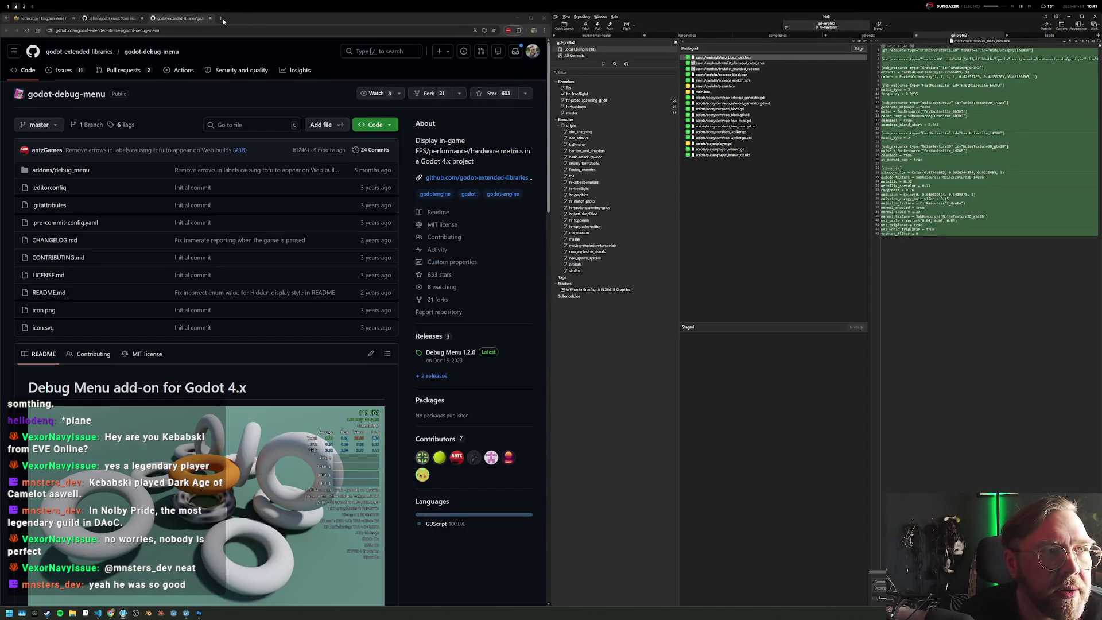
click(221, 18)
text(cross product to p)
text(ive)
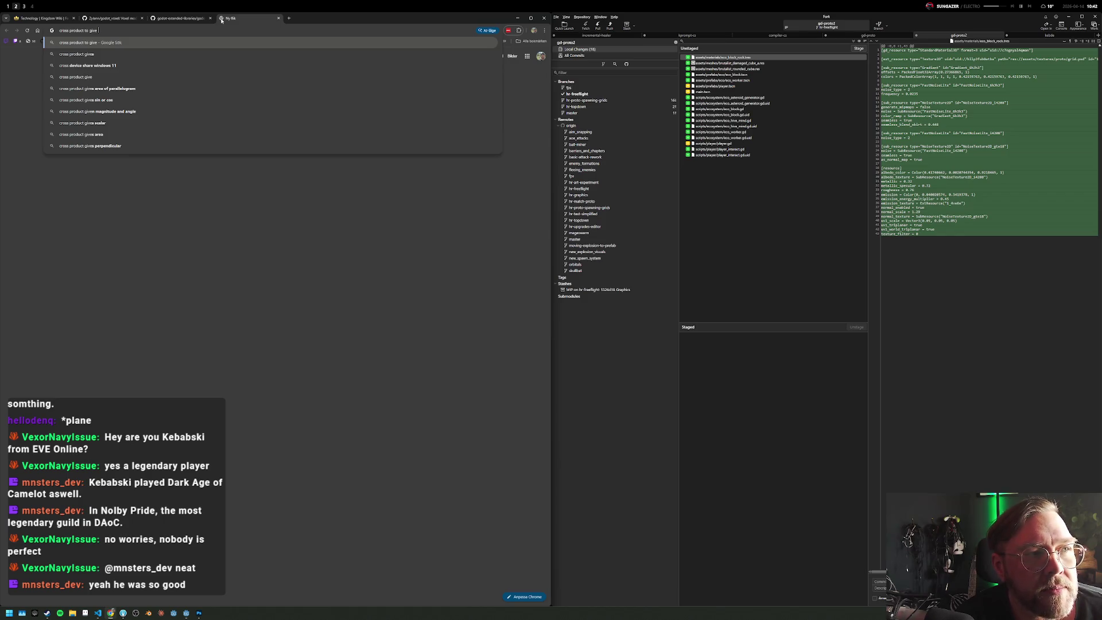
text( normal from three points)
key(Return)
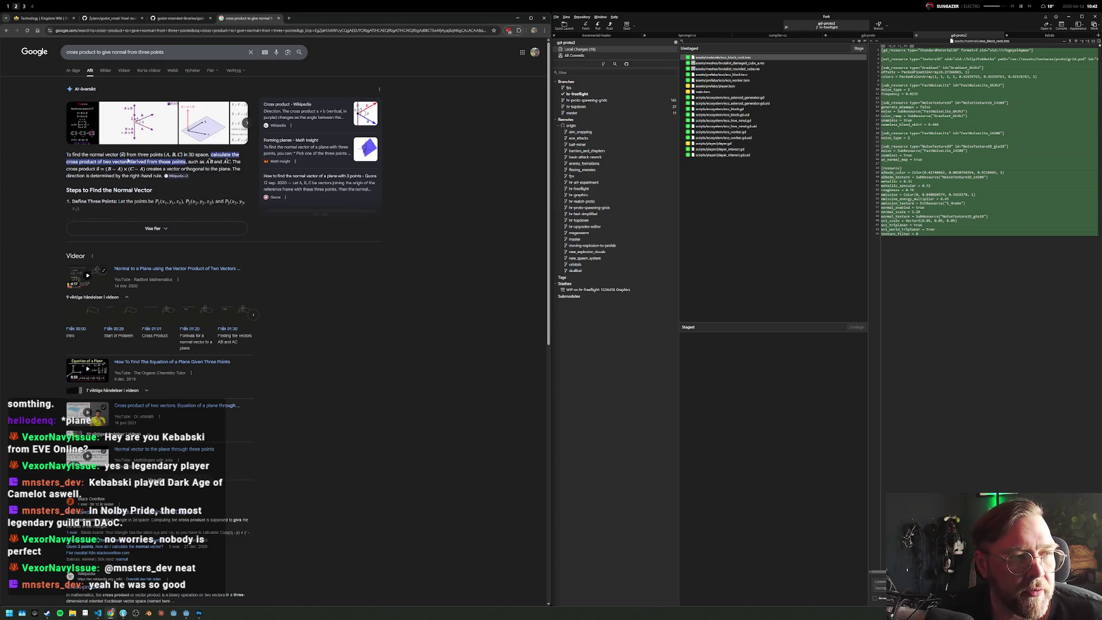
key(ctrl+plus)
key(ctrl+plus)
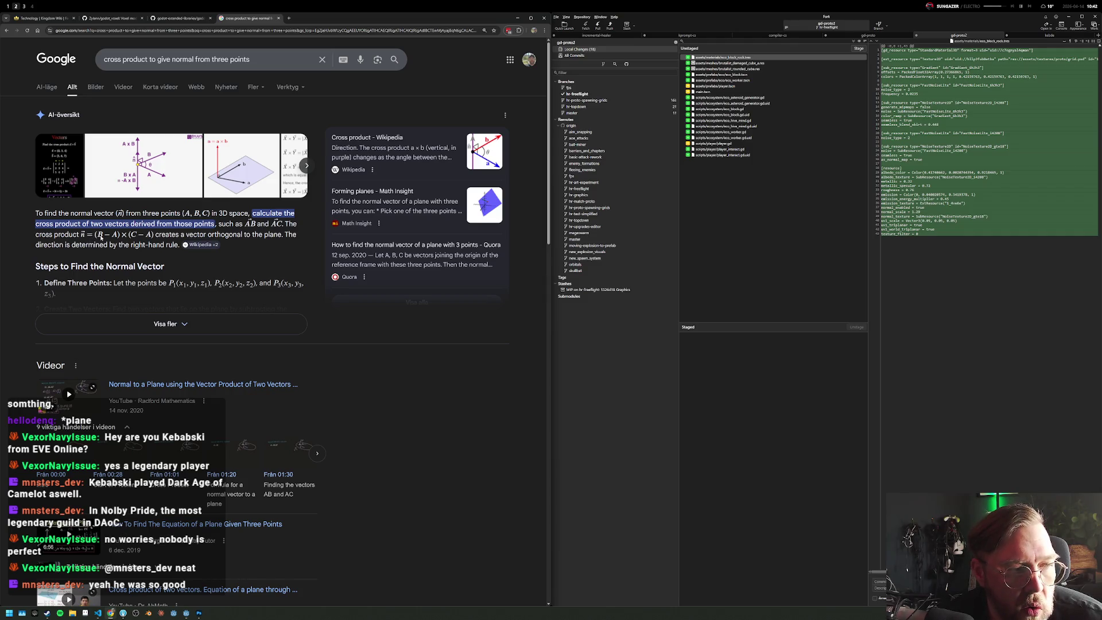
click(186, 324)
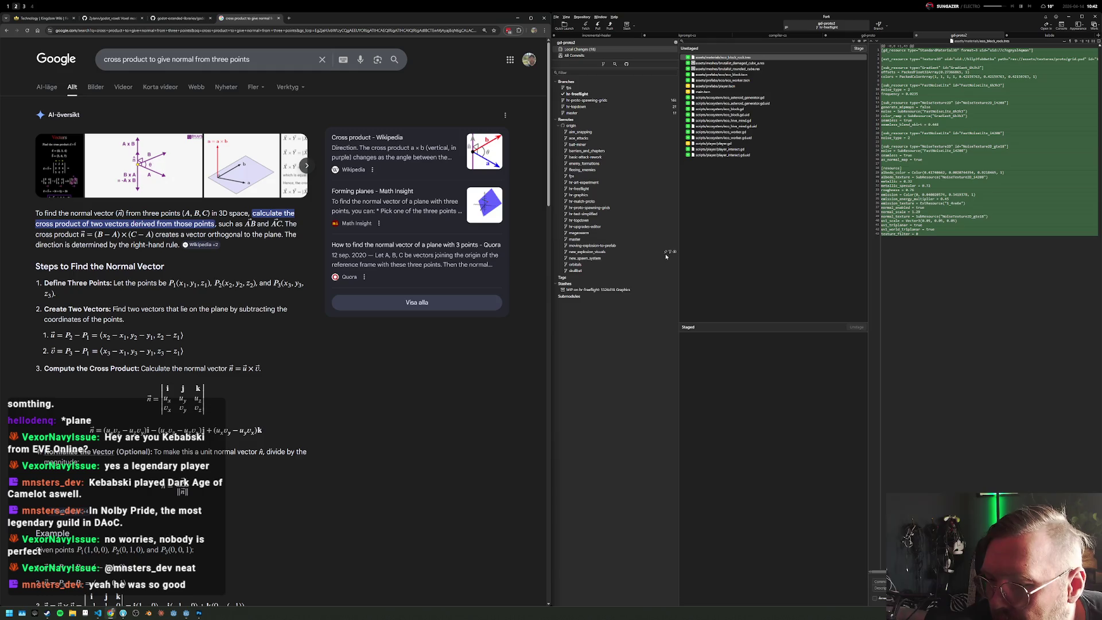
key(super+1)
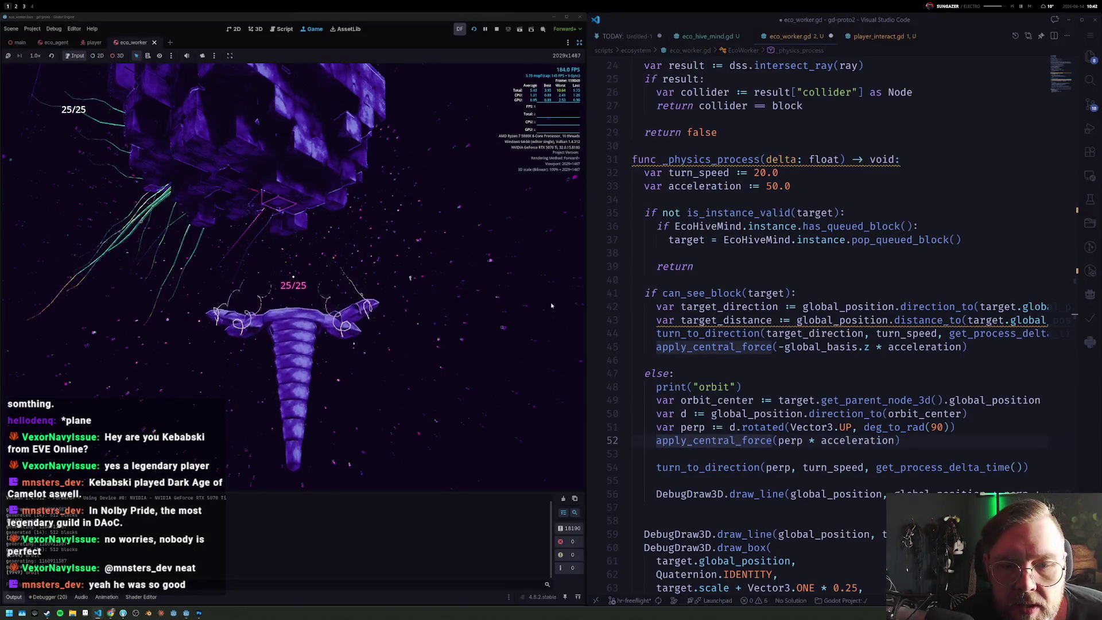
Step: Open blank lines after the orbit_center line in the else branch of eco_worker.gd
click(807, 360)
scroll(806, 345, down, 4)
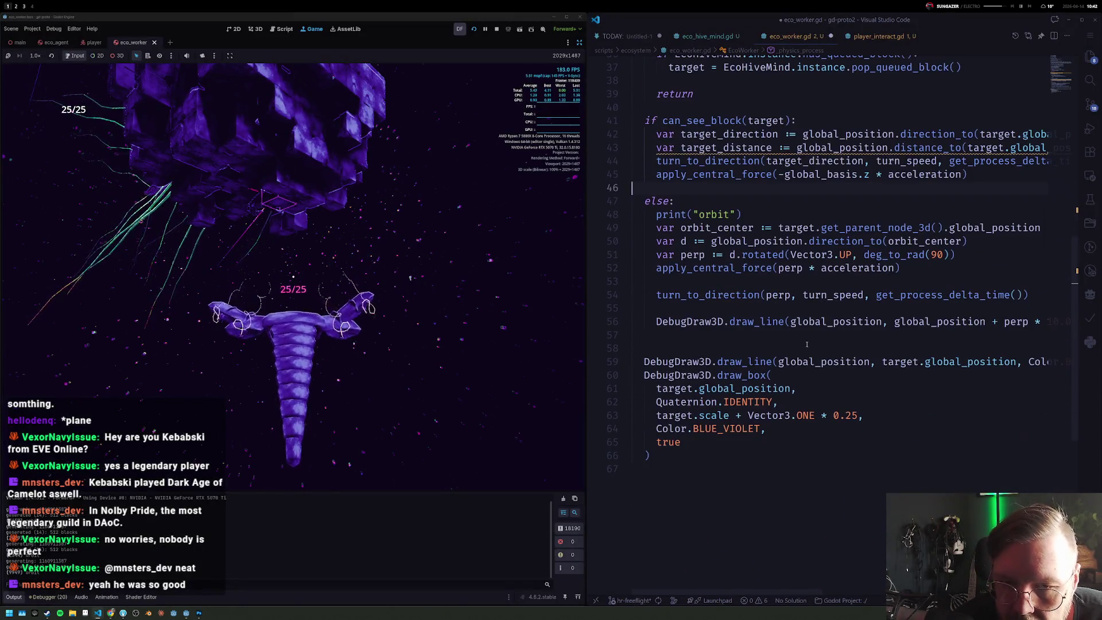
key(Down)
key(Down)
key(Down)
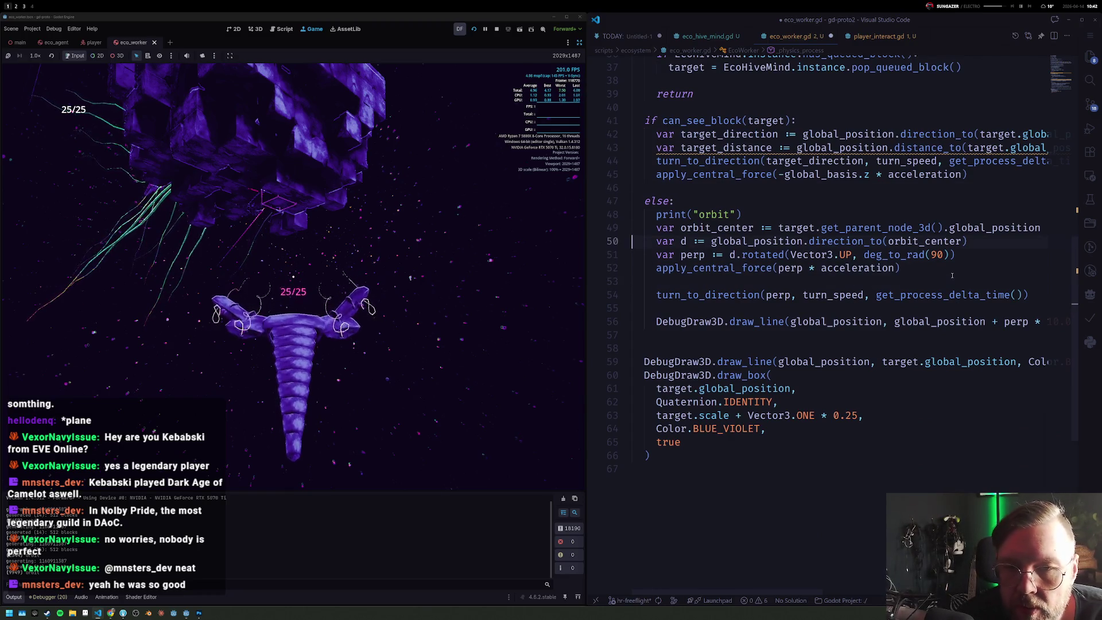
key(Up)
key(End)
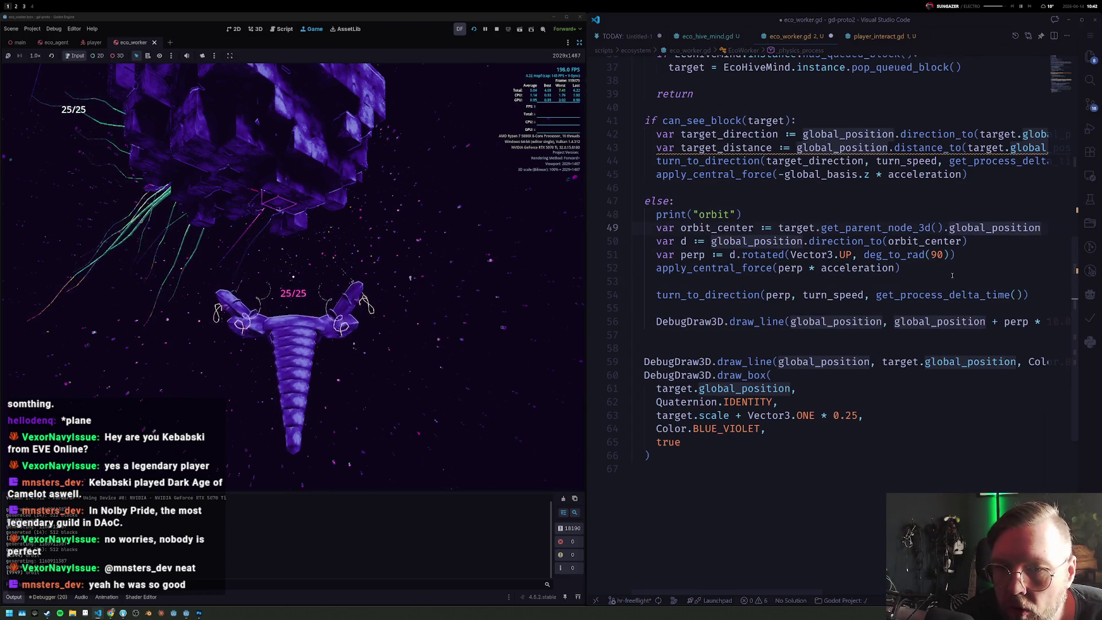
key(Return)
key(Return)
key(Up)
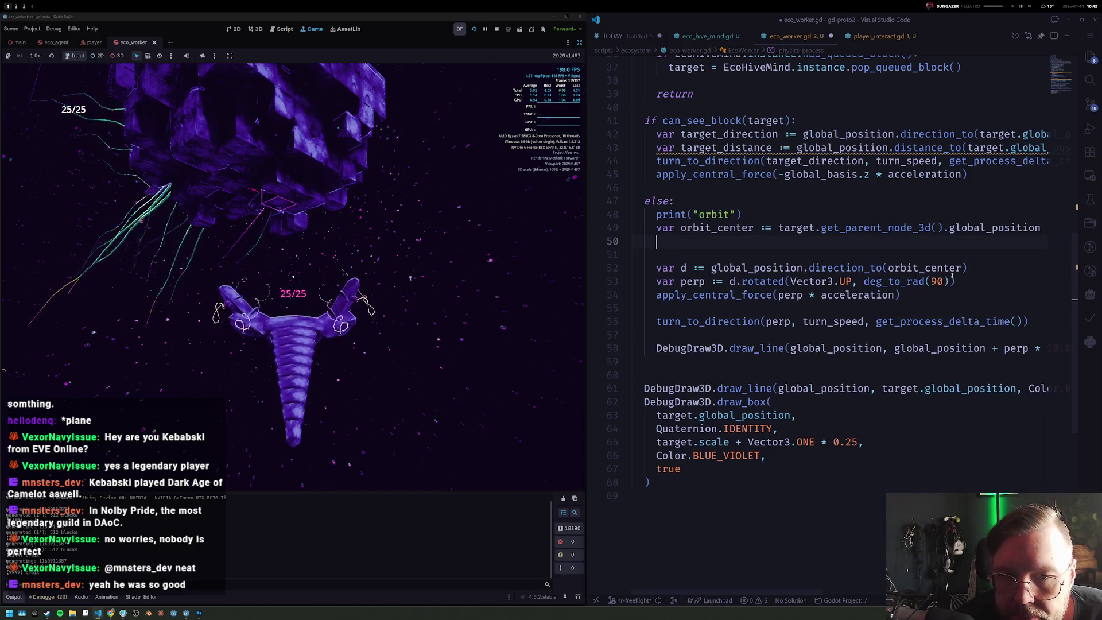
text(var)
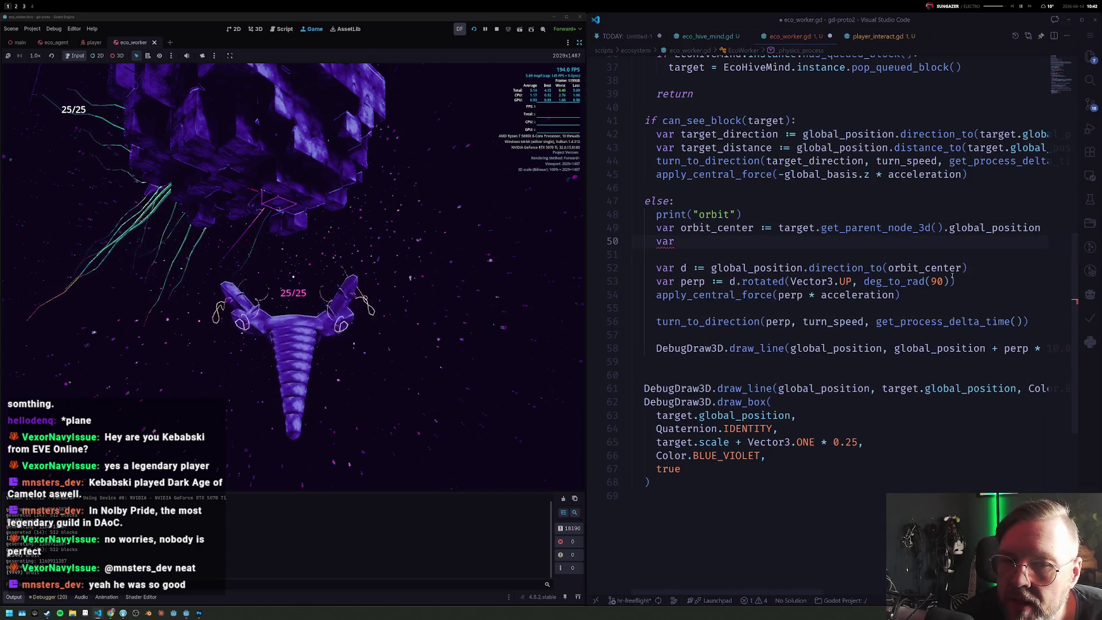
key(Up)
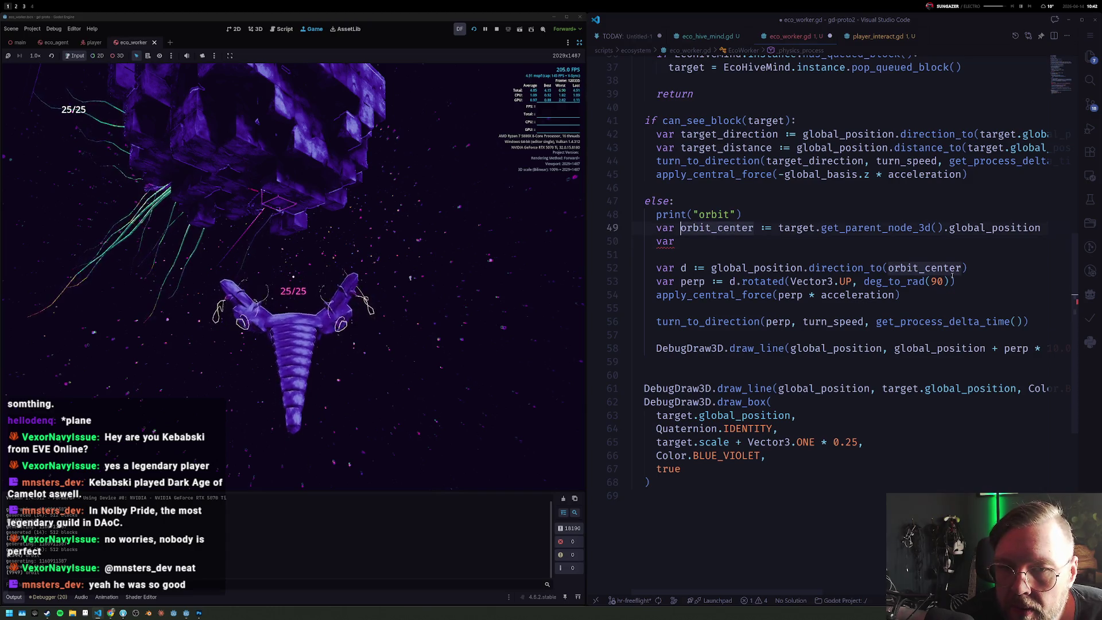
Step: Comment out the old orbit code lines and leave a fresh blank line above them
key(Home)
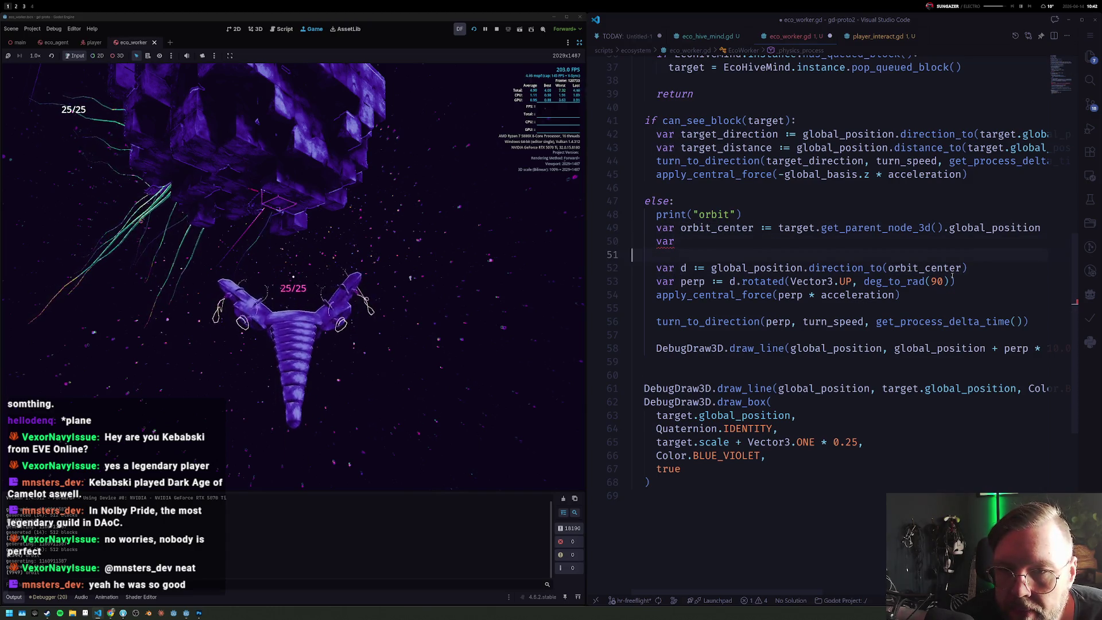
key(shift+Down)
key(shift+Down)
key(shift+Down)
key(shift+Down)
key(shift+Down)
key(shift+Down)
key(shift+Down)
key(shift+Down)
key(ctrl+slash)
key(Up)
key(Up)
key(Up)
key(End)
key(ctrl+slash)
key(Home)
key(Return)
key(Return)
key(Up)
key(Up)
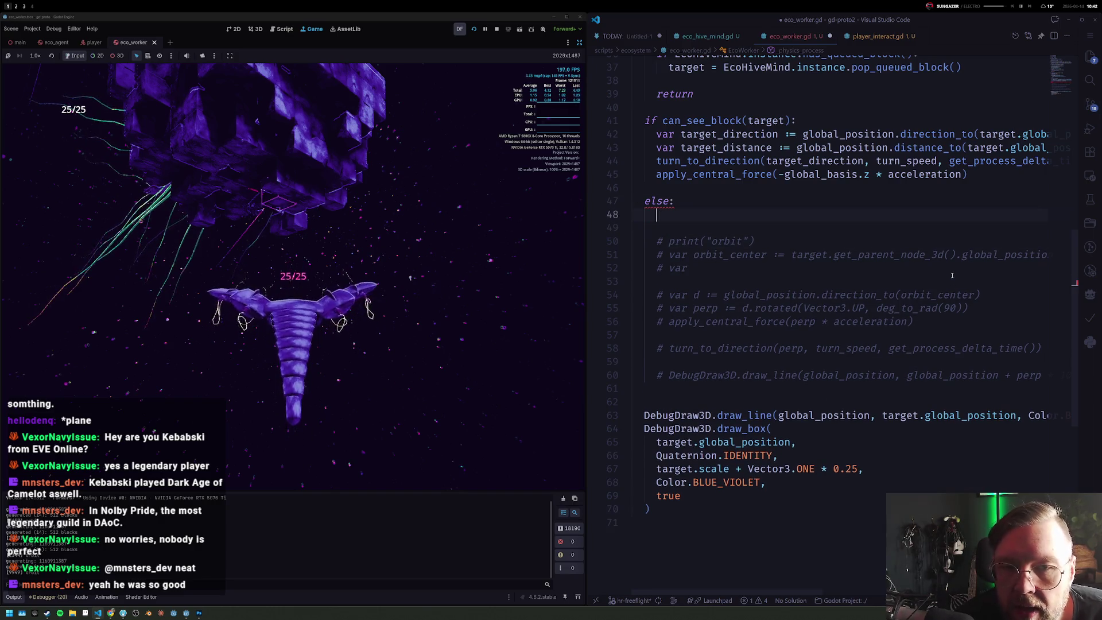
text(var a :=)
Step: Declare var a := target.get_parent_node_3d().global_position, copying the expression from the commented code
key(Down)
key(Down)
key(Down)
key(ctrl+Right)
key(ctrl+Right)
key(ctrl+shift+Right)
key(shift+End)
key(ctrl+c)
key(Up)
key(Up)
key(Up)
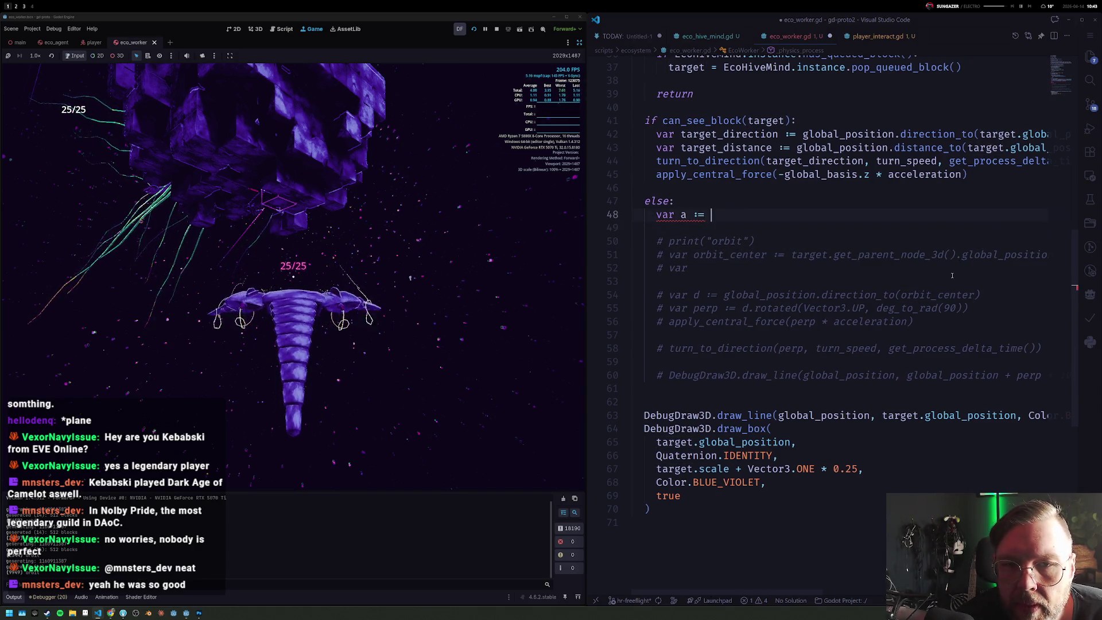
key(ctrl+v)
key(Return)
text(var b )
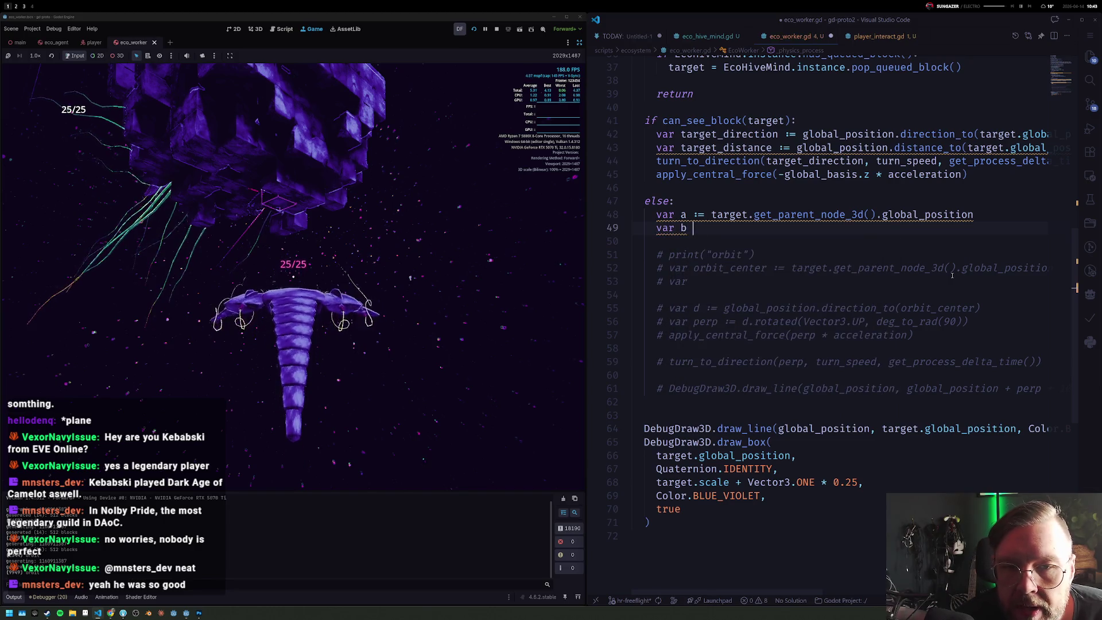
text(:= bloc)
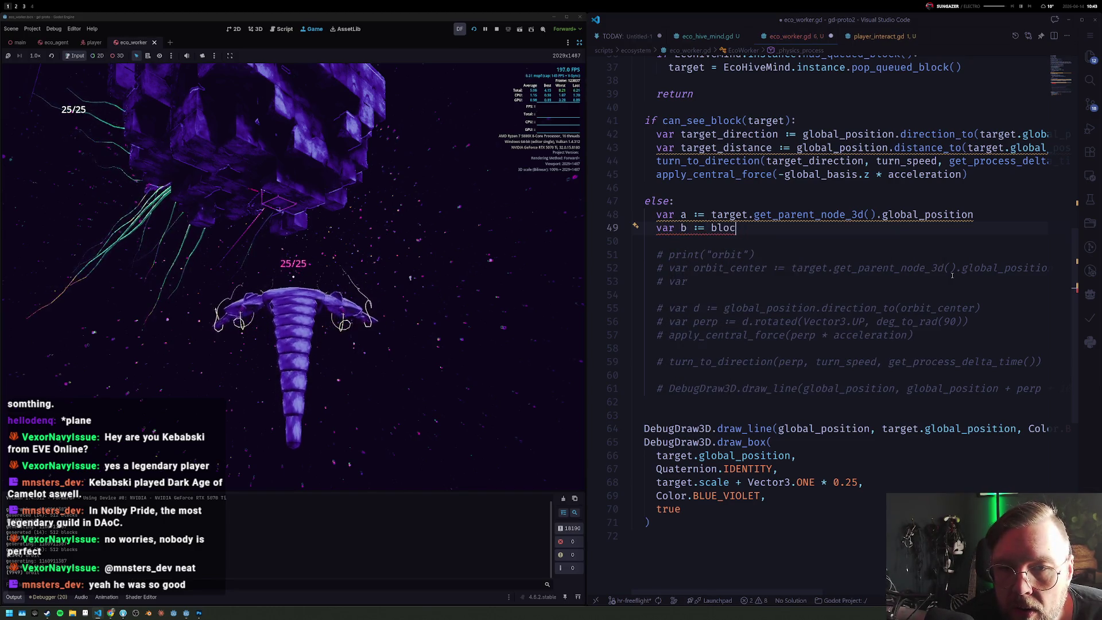
Step: Declare var b := target.global_position and var c := global_position
key(BackSpace)
key(BackSpace)
key(BackSpace)
text(target.global_p)
key(Return)
key(Return)
text(var c := grba)
key(BackSpace)
key(BackSpace)
key(BackSpace)
text(lob)
key(Down)
key(Return)
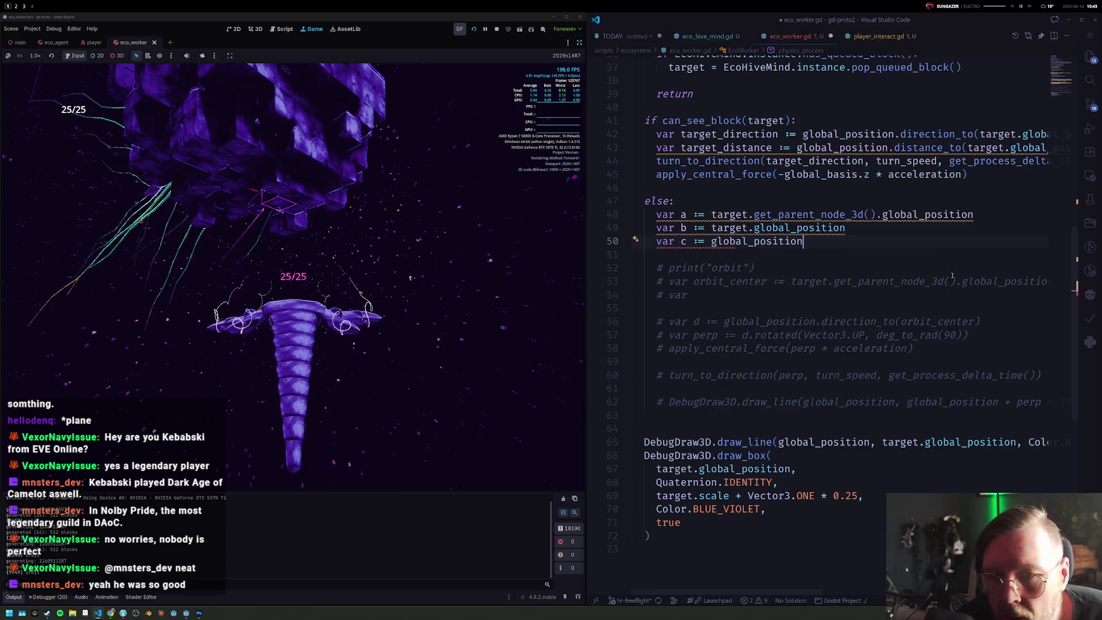
key(Return)
key(Return)
text(var normal)
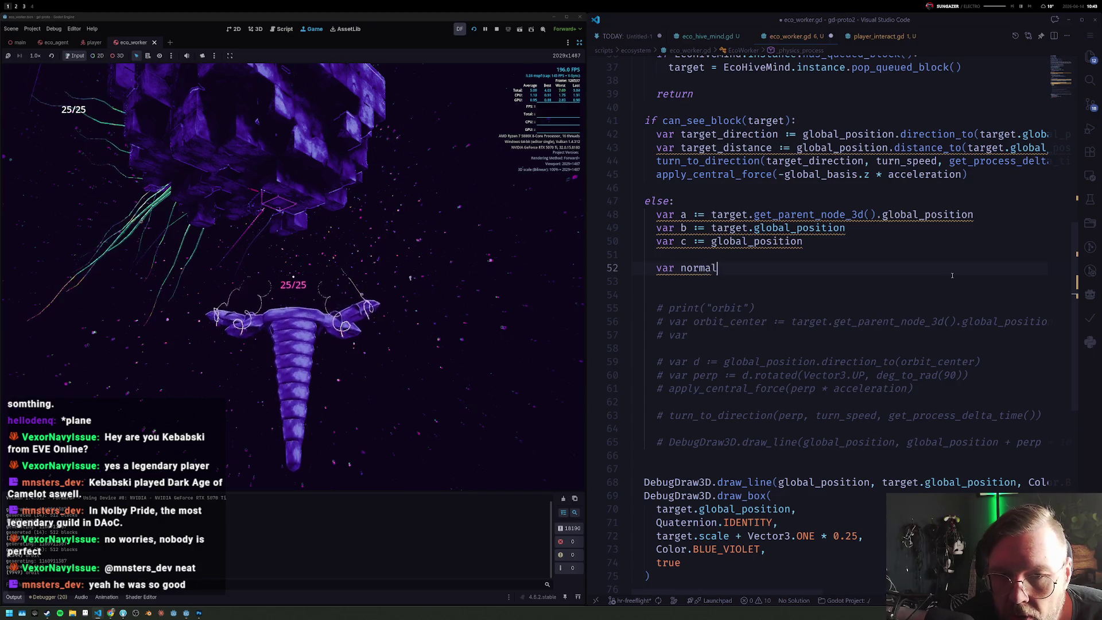
text( := )
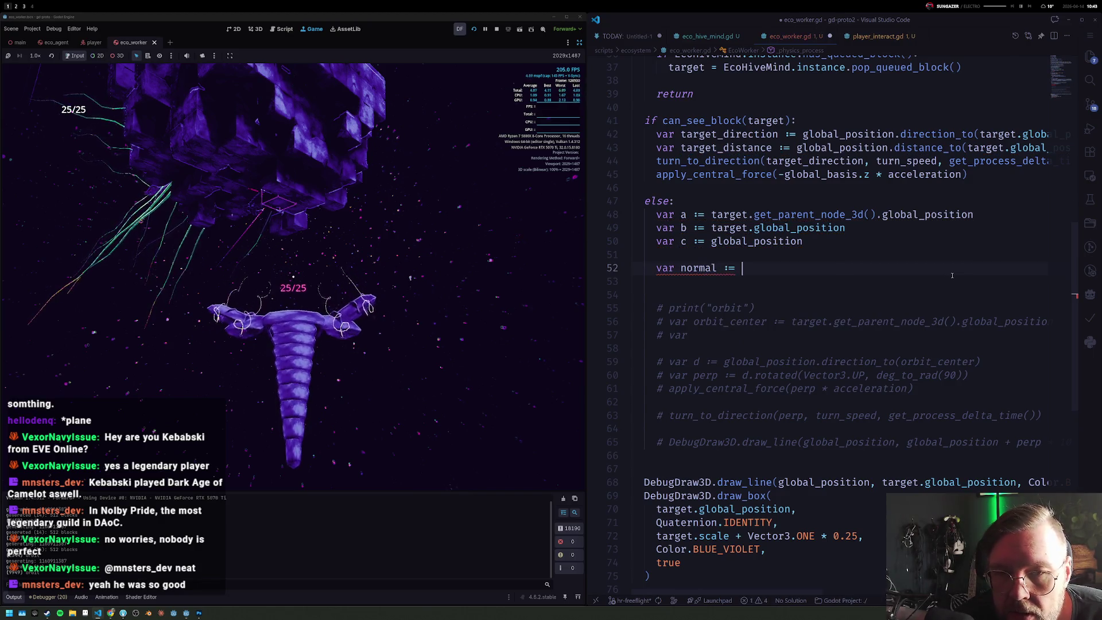
text(Vector3.norm)
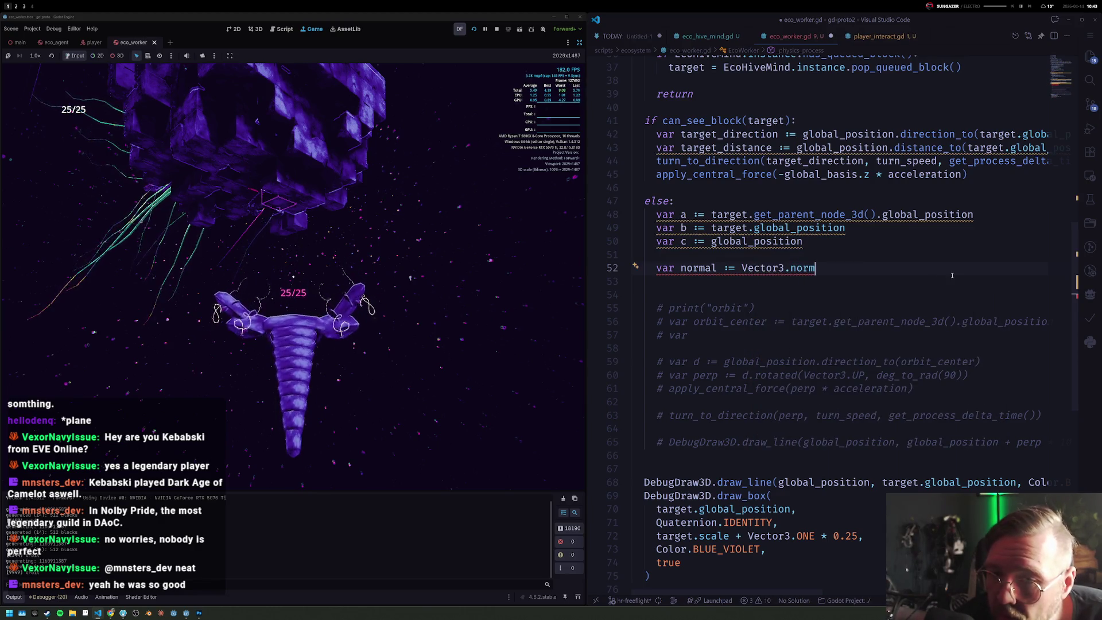
Step: Start var normal :=, browsing Vector3 members and then clearing the Vector3 prefix
key(BackSpace)
key(BackSpace)
scroll(951, 275, down, 2)
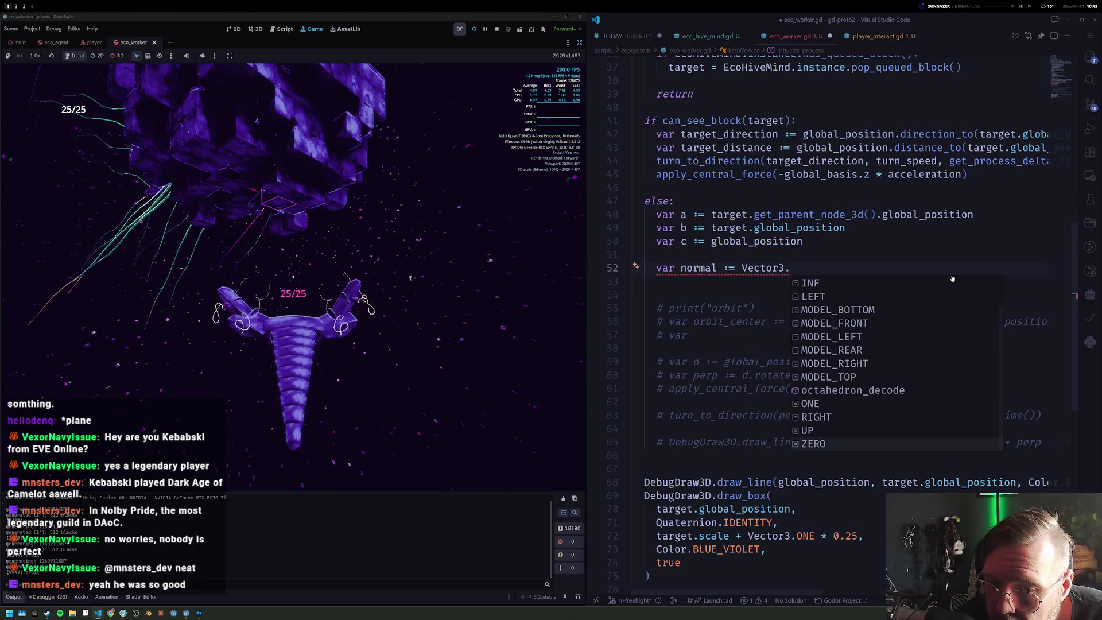
text(cross)
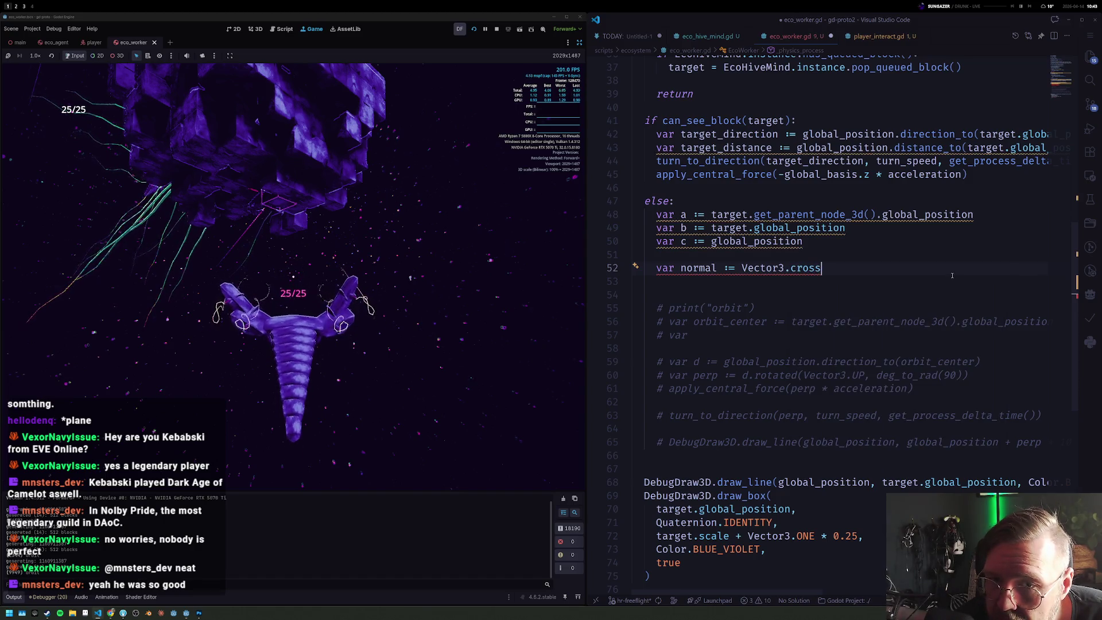
key(ctrl+shift+Left)
key(BackSpace)
key(Up)
key(Up)
key(Up)
key(Down)
key(Down)
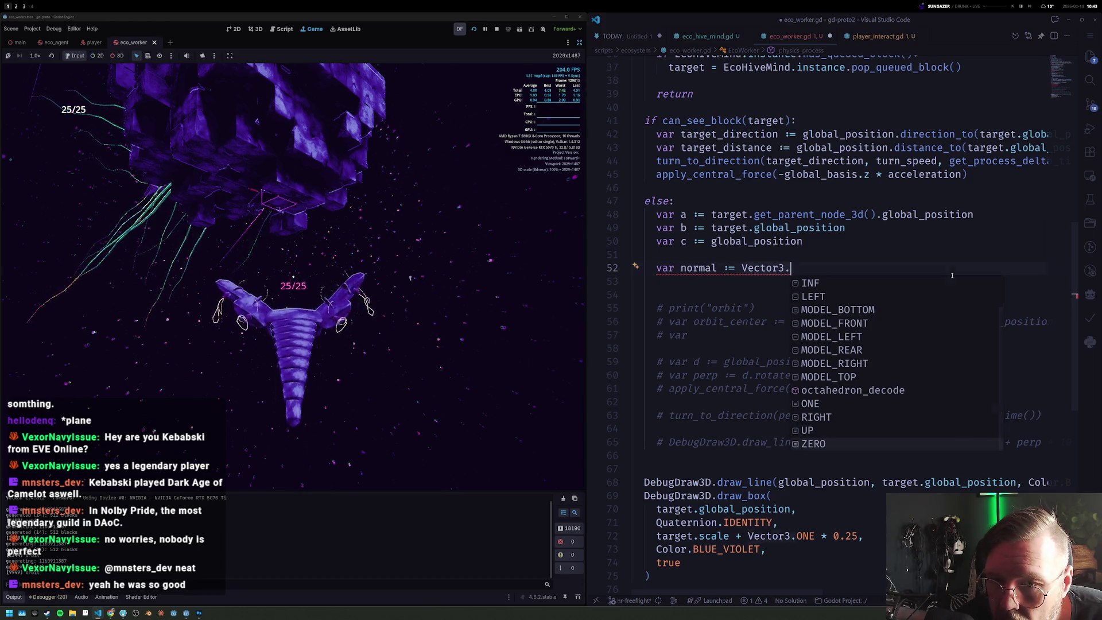
key(Escape)
key(ctrl+BackSpace)
key(Up)
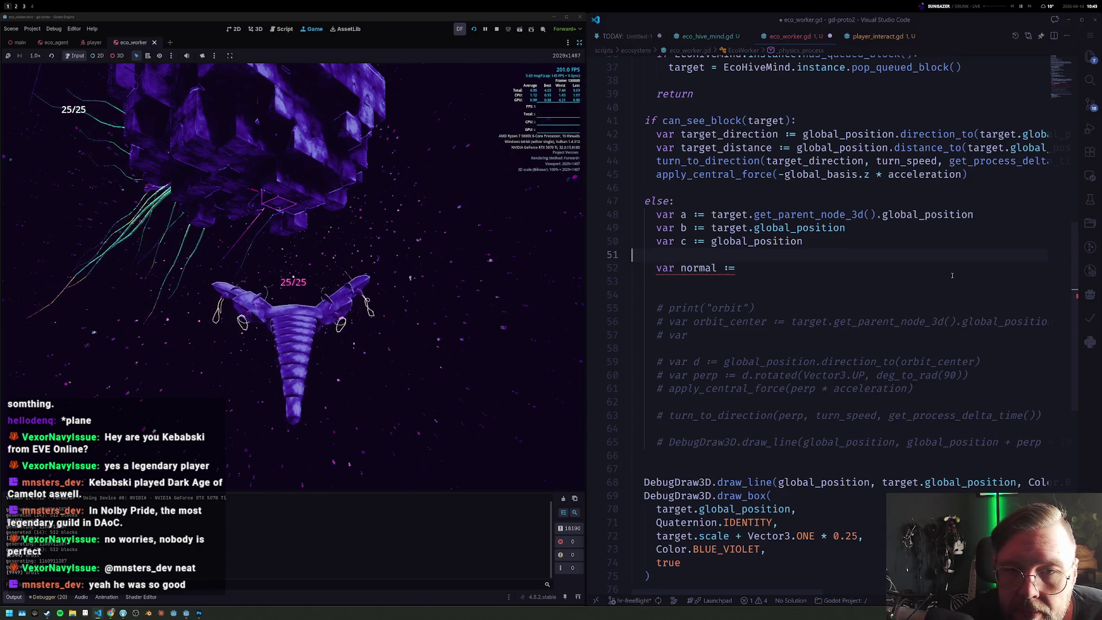
Step: Define var ab := (b - a).normalized() above the normal declaration
key(Return)
key(Return)
key(Up)
text(var ab )
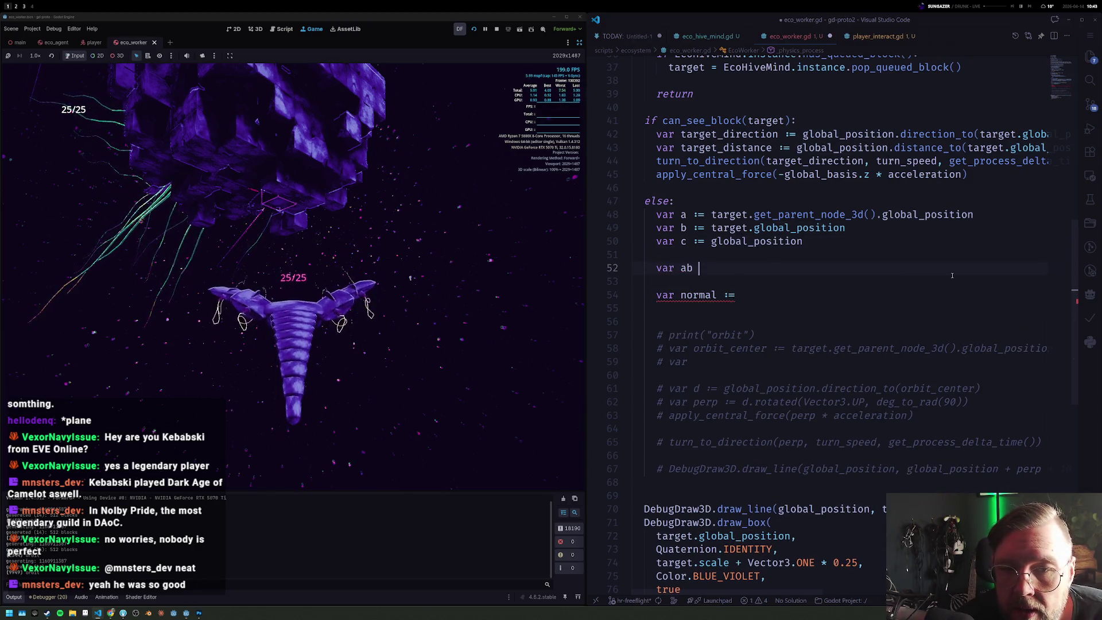
text(:= a)
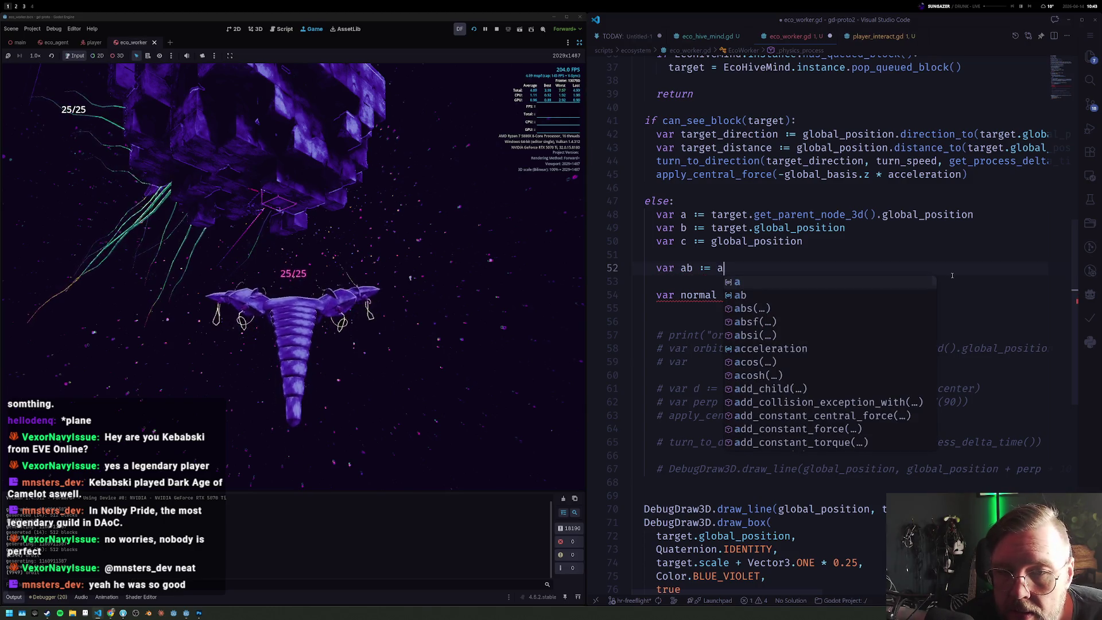
text(-)
key(BackSpace)
text(b-ab-()
key(End)
text().nor)
key(Return)
Step: Duplicate the ab line into var bc := (c - b).normalized()
key(shift+alt+Down)
key(Home)
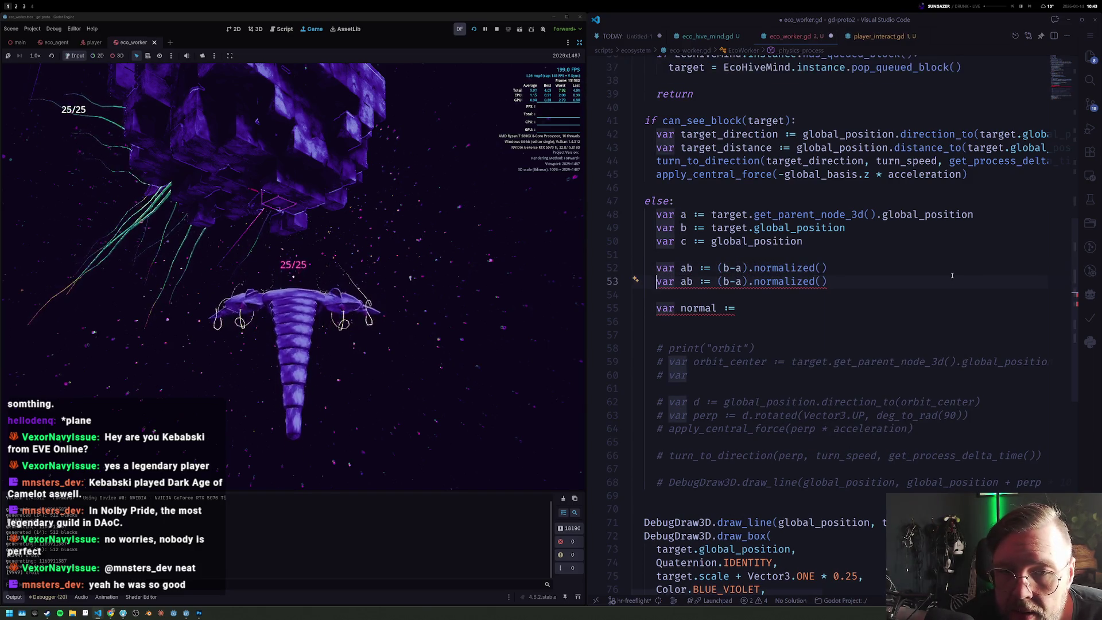
key(Right)
key(ctrl+shift+Right)
text(bc)
key(Escape)
key(Right)
key(Right)
key(Right)
key(Left)
key(Left)
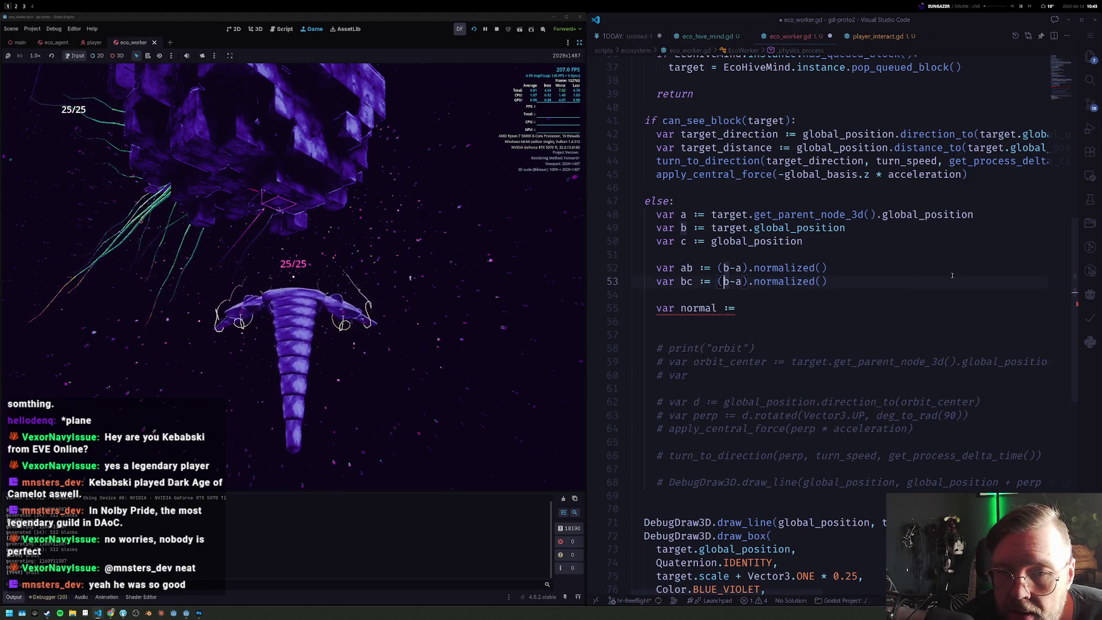
text(c-b)
key(Delete)
key(Delete)
key(Delete)
key(End)
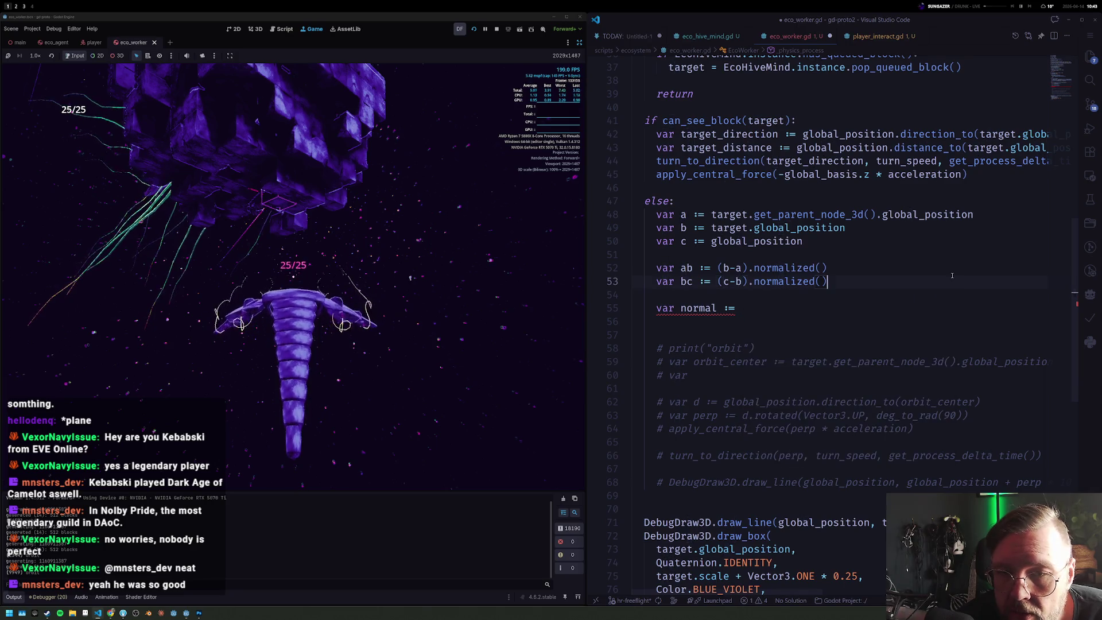
text(ab.cr)
Step: Set normal := ab.cross(bc), fixing a wrongly completed function name
key(Tab)
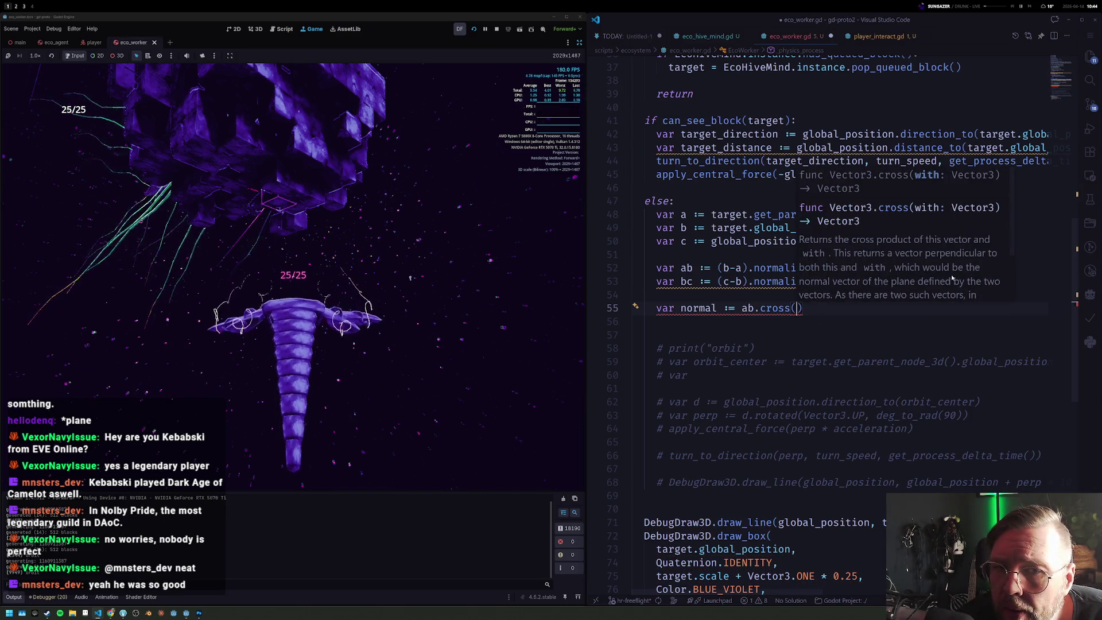
text(block)
key(Tab)
key(ctrl+BackSpace)
key(ctrl+BackSpace)
text(bc))
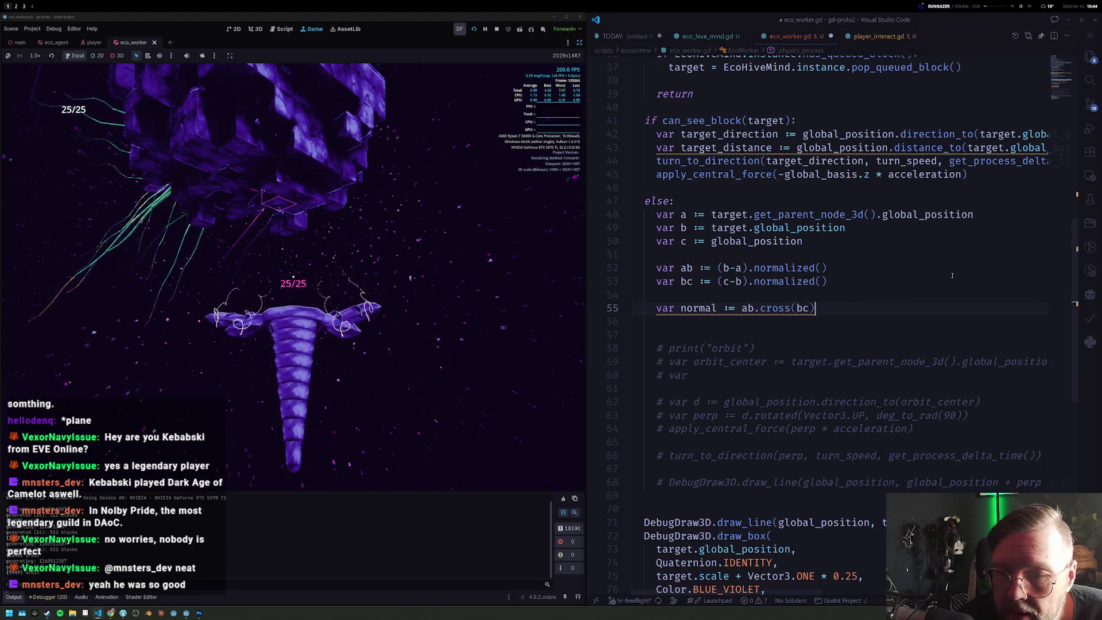
key(Down)
key(Return)
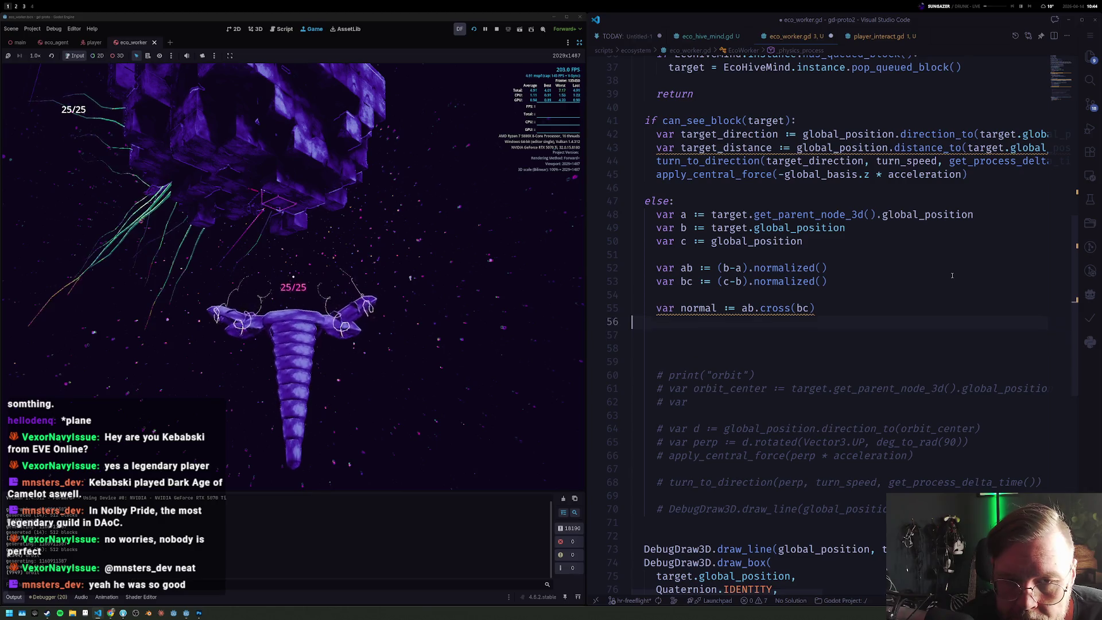
Step: Rename the normal variable to axis and make room below it
key(Up)
key(ctrl+Right)
key(ctrl+shift+Right)
text(axis)
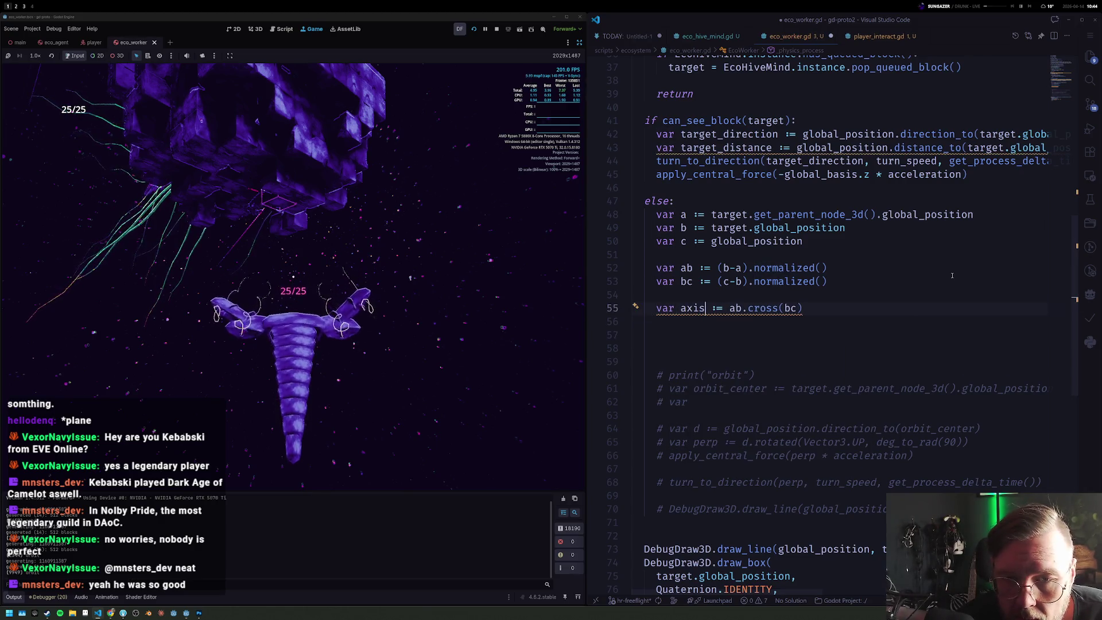
key(Return)
key(Return)
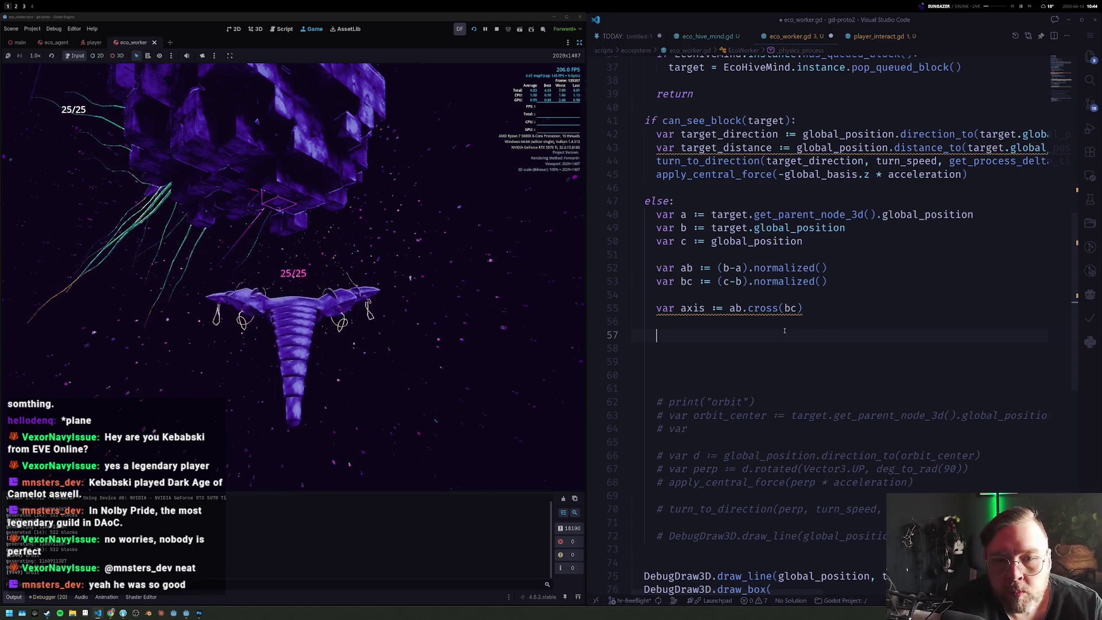
Step: Add var d := (c - a).rotated(axis, deg_to_rad(10)), correcting the conversion function name
key(Up)
text(var t)
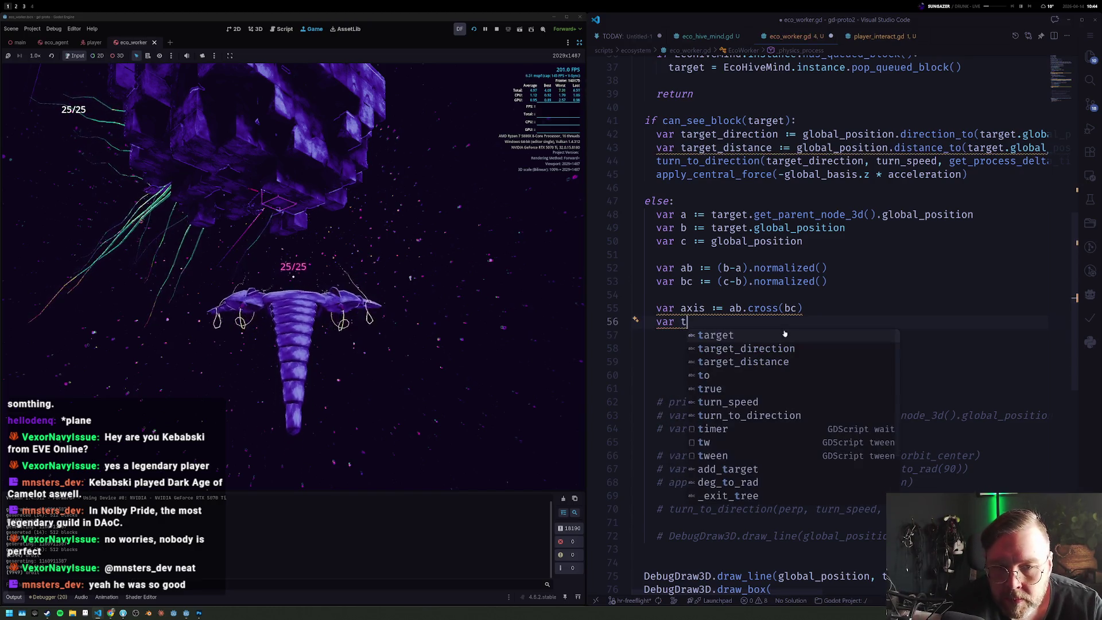
key(BackSpace)
text(d :=)
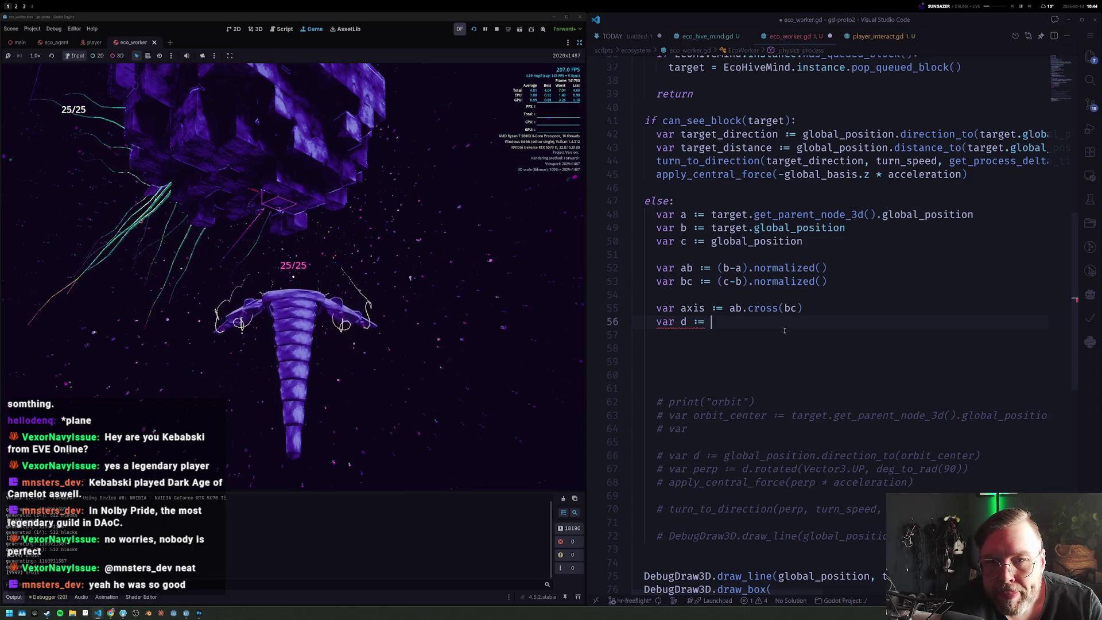
text(c)
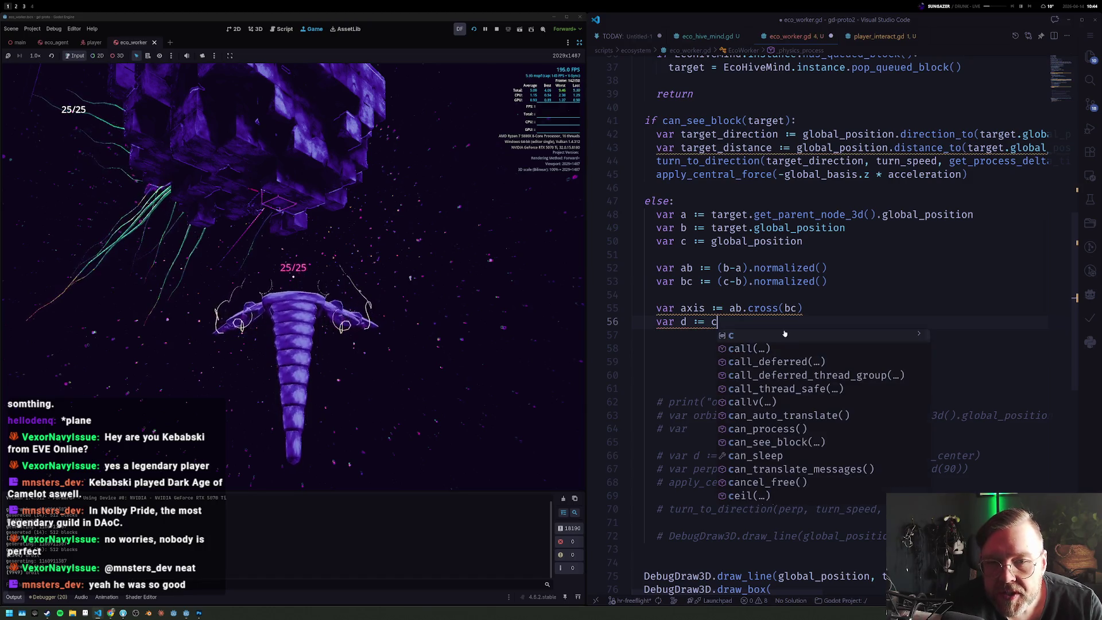
text(.ro)
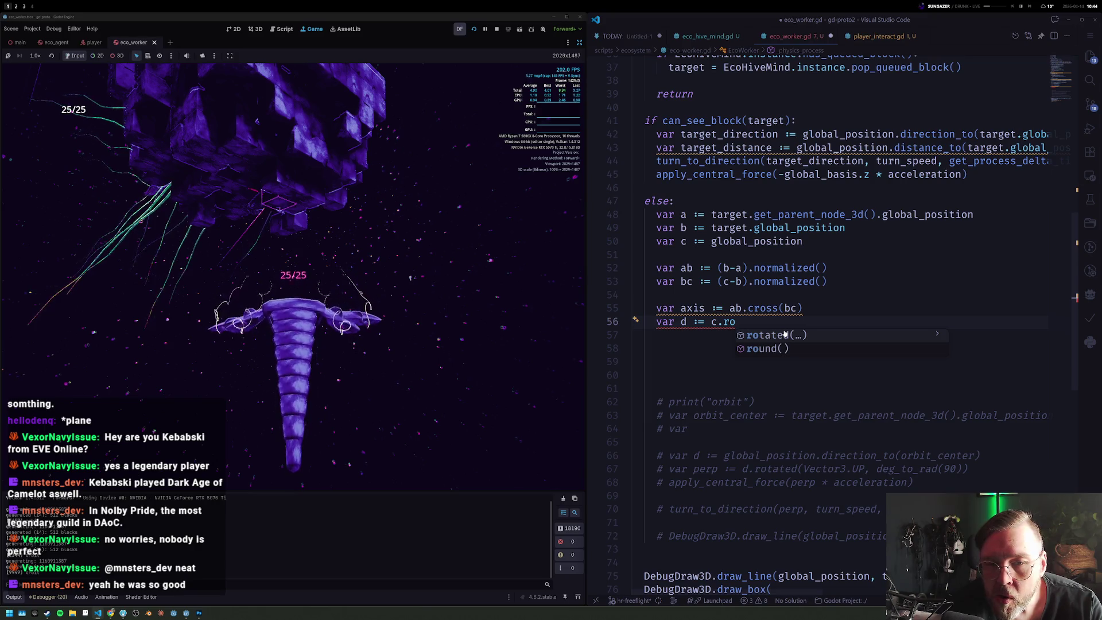
key(Left)
key(Left)
key(Left)
key(shift+Left)
text((c - )
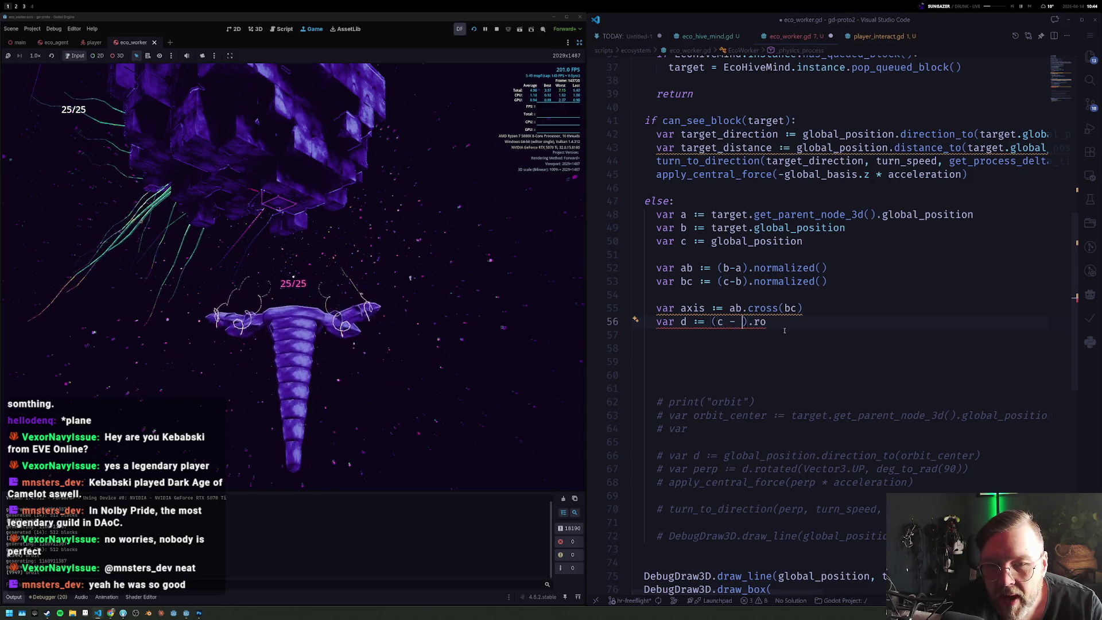
text(a)
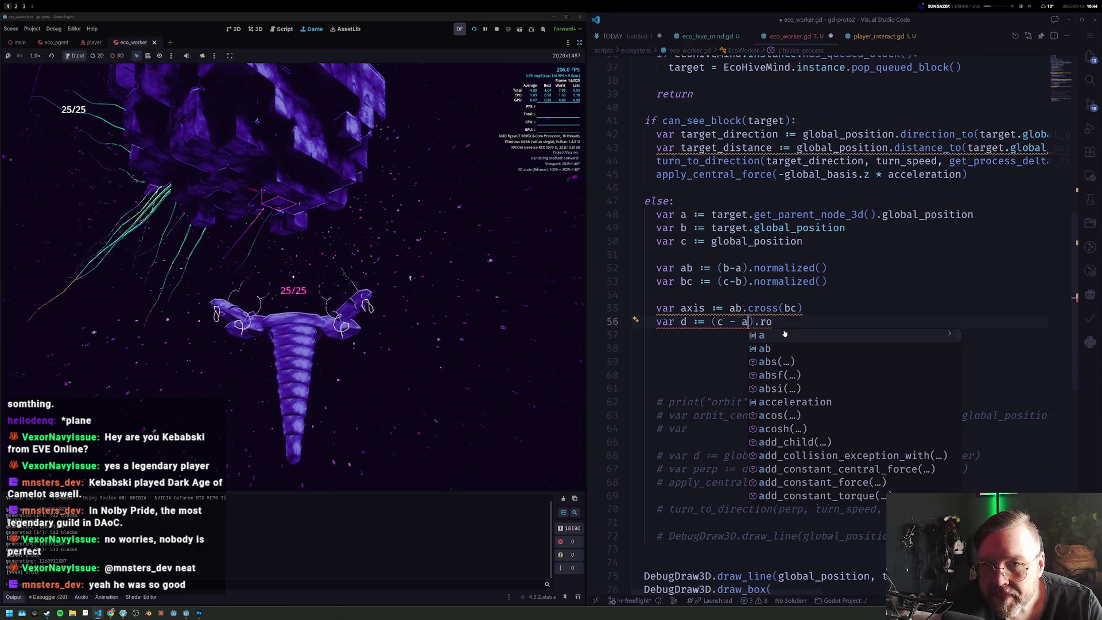
key(End)
text(t)
key(Return)
text(axis, 10))
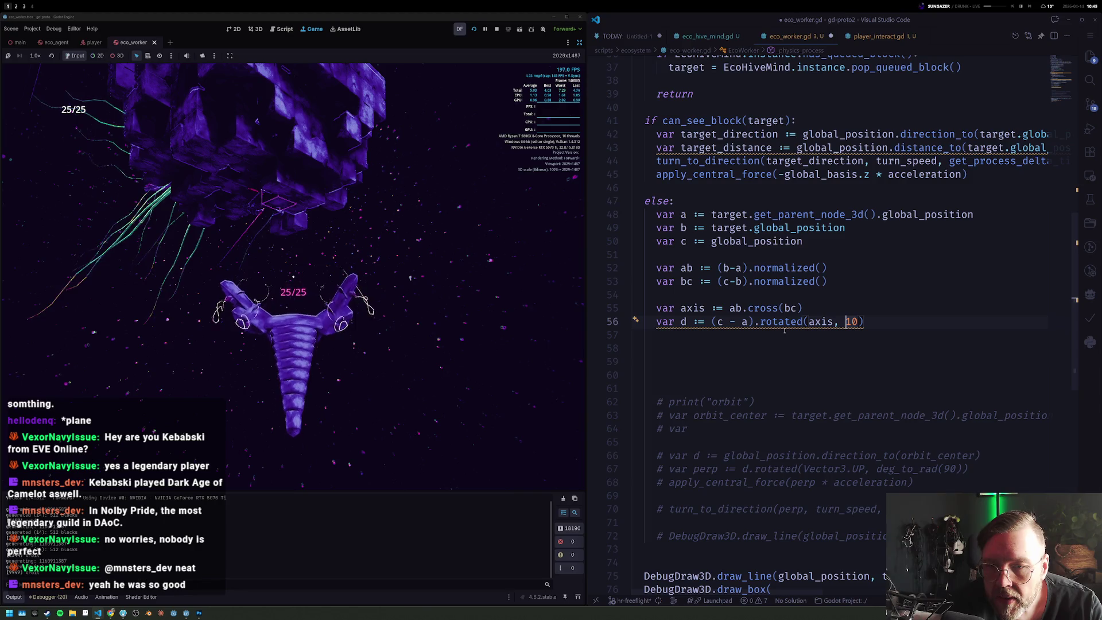
text(rad_to)
key(Return)
text(()
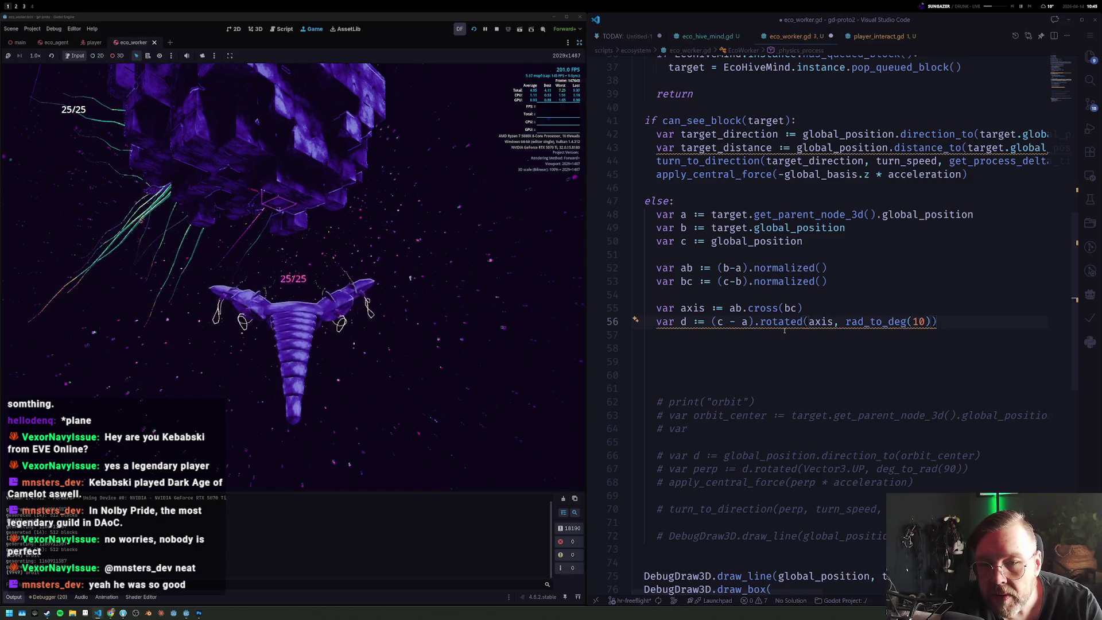
key(ctrl+shift+Left)
text(degto)
key(Tab)
key(End)
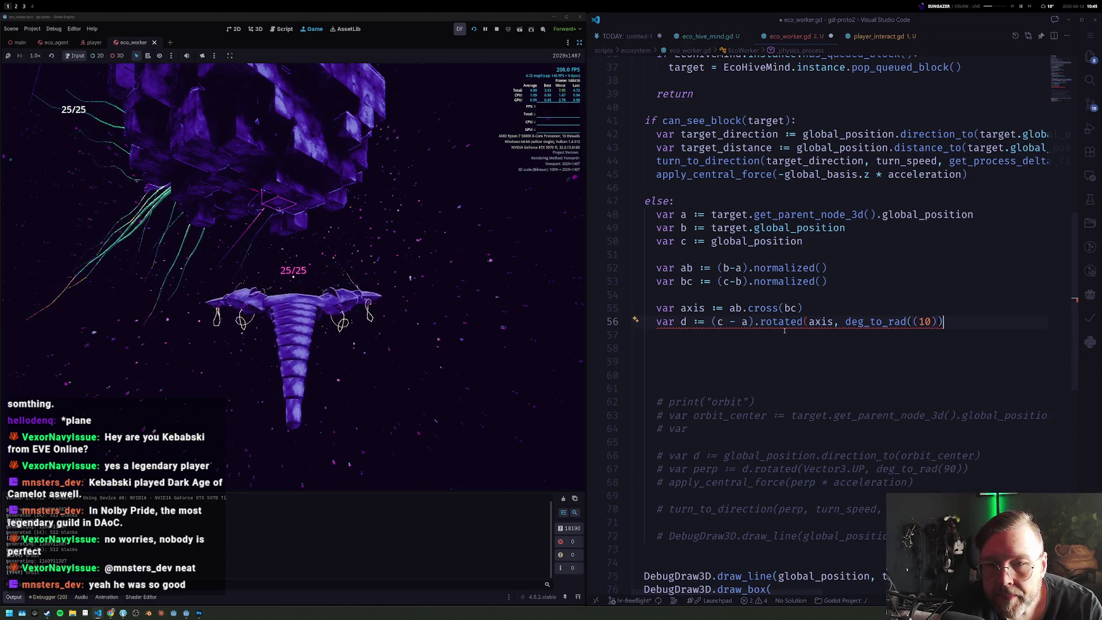
key(BackSpace)
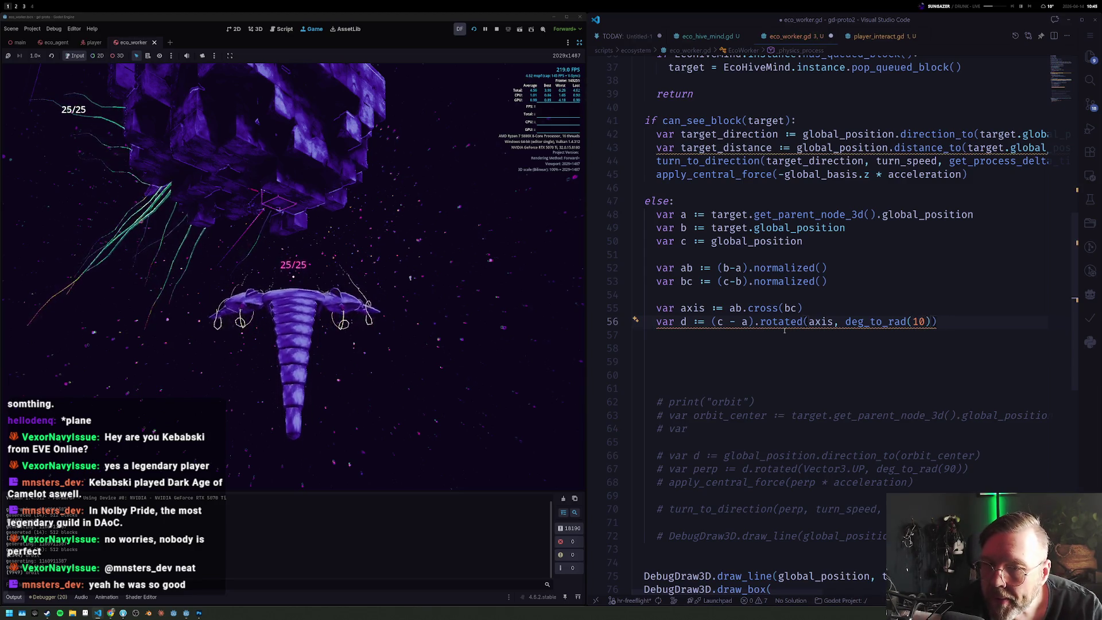
key(Return)
text(var )
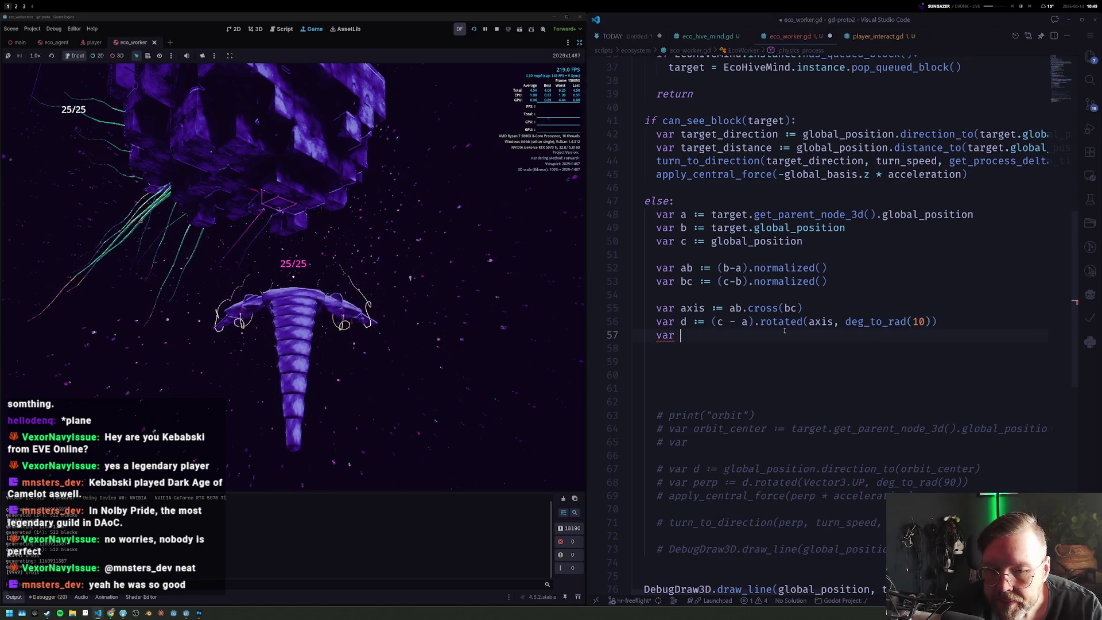
text(perp := )
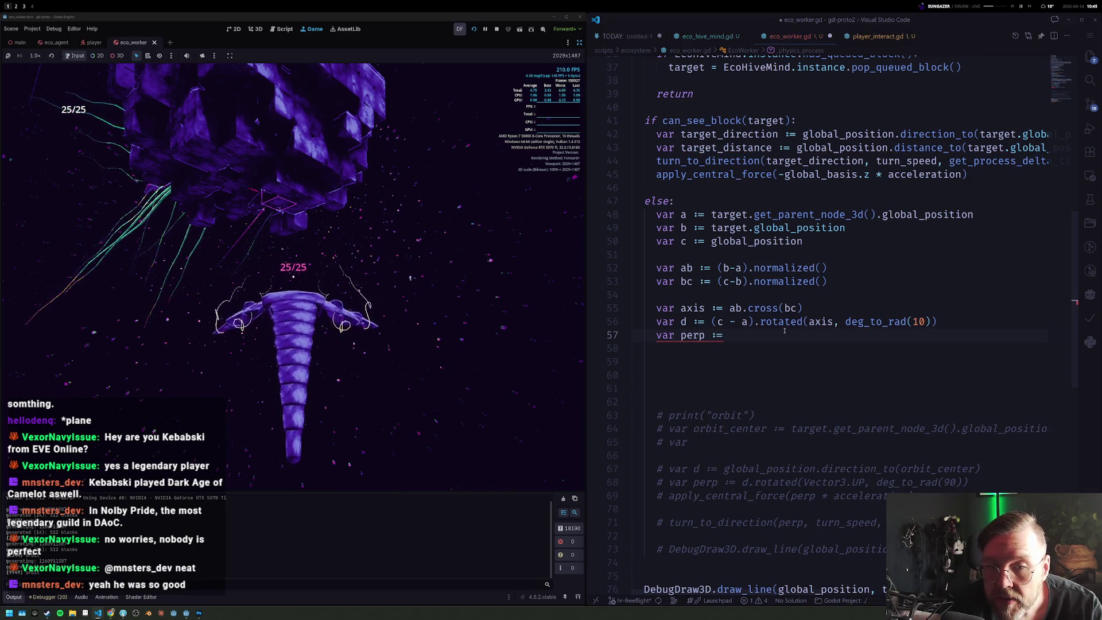
text(globl)
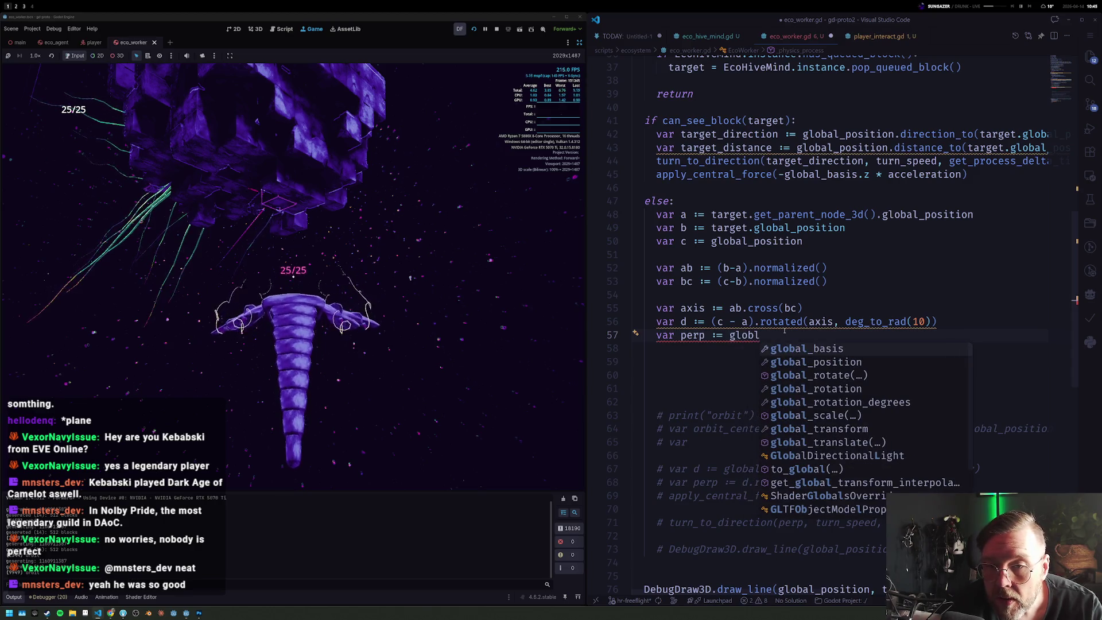
Step: Add var perp := global_position.direction_to(d)
key(Down)
key(Return)
text(.dire)
key(Return)
text(d)
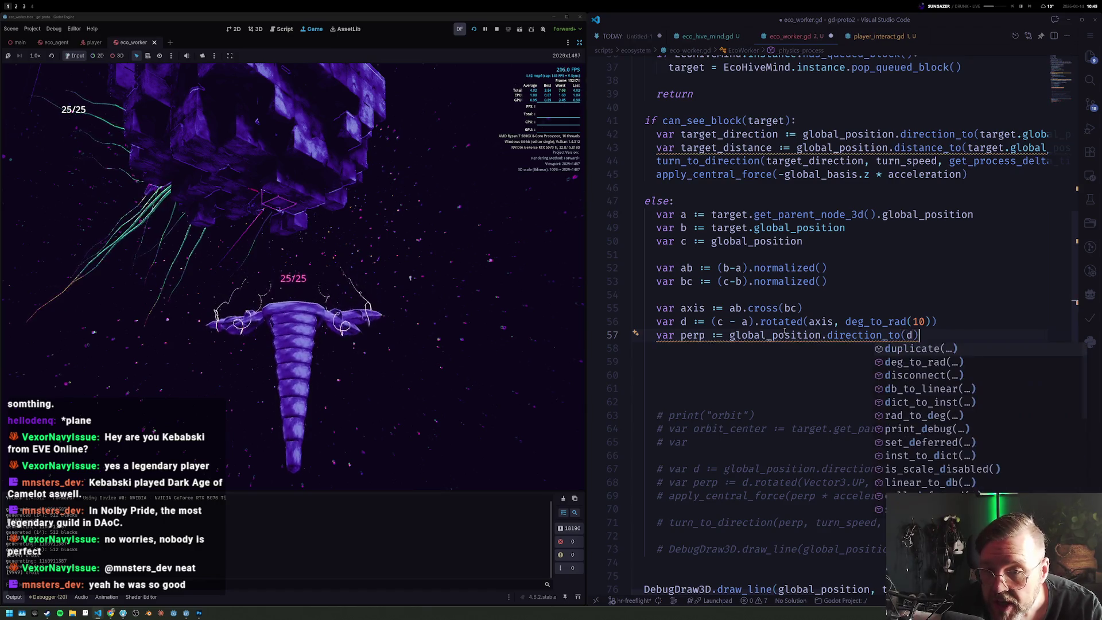
text())
key(Return)
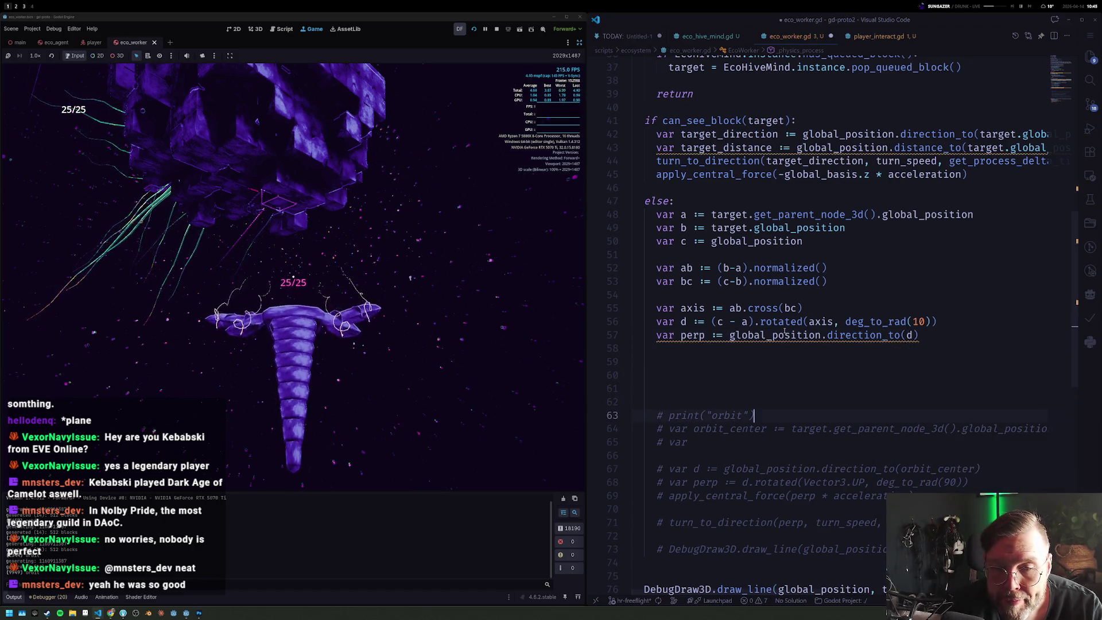
Step: Delete the old commented orbit code and move turn_to_direction above apply_central_force
key(shift+Down)
key(shift+Down)
key(shift+Down)
key(shift+Down)
key(shift+Down)
key(shift+Down)
key(shift+Up)
key(BackSpace)
key(alt+Up)
key(alt+Up)
key(shift+Down)
key(shift+Down)
Step: Uncomment the turn_to_direction and apply_central_force lines toward perp, tidy blank lines, and save
key(ctrl+f)
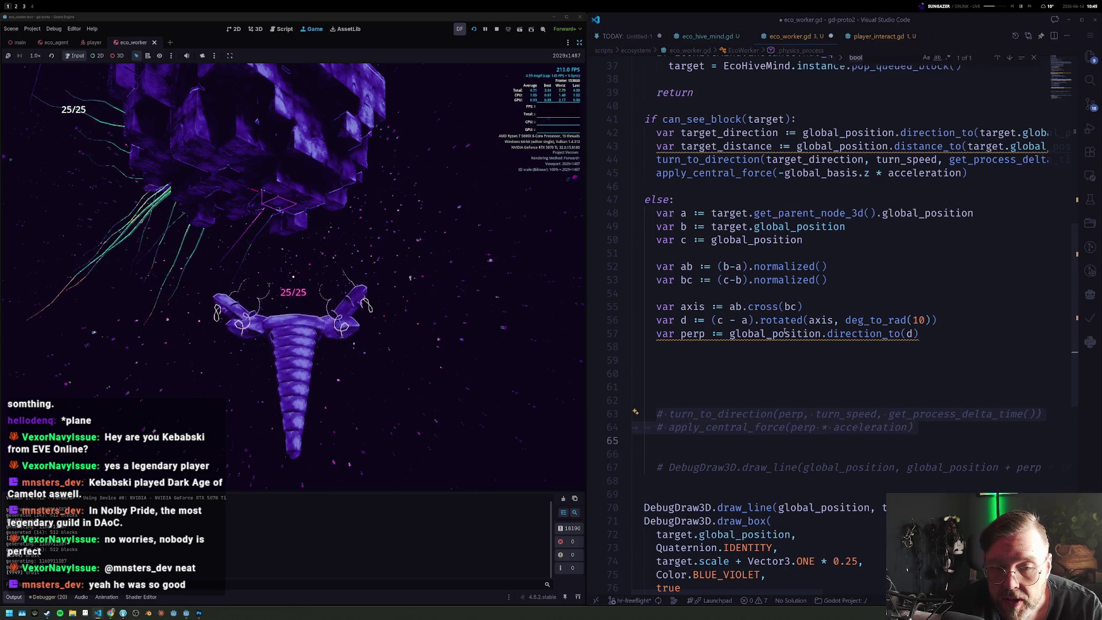
click(837, 413)
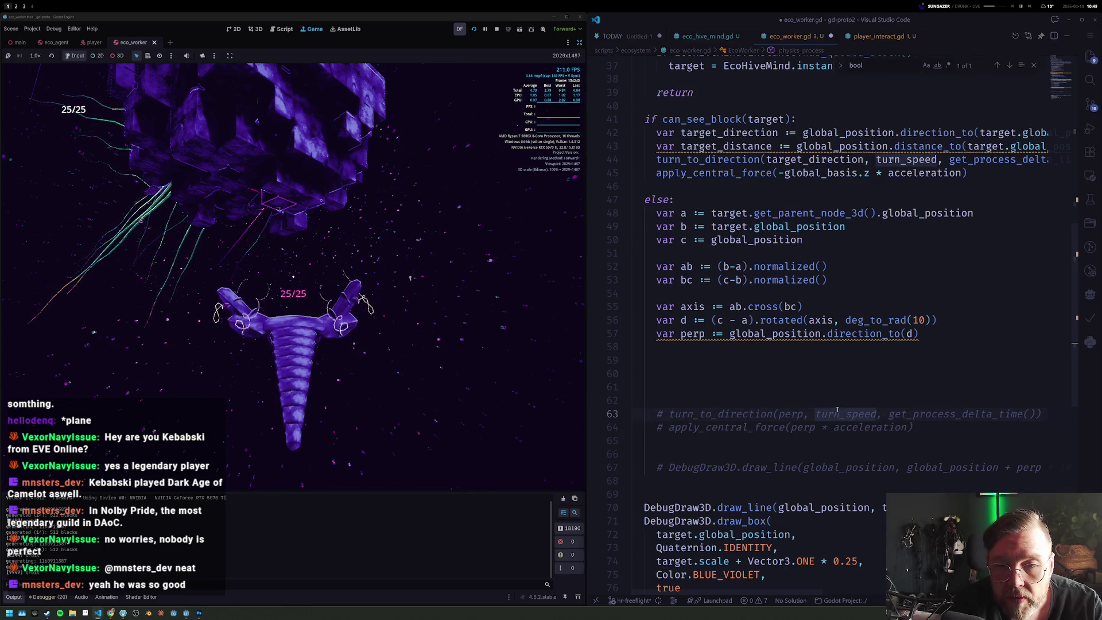
key(ctrl+slash)
key(Up)
key(Up)
key(Up)
key(Delete)
key(Delete)
key(Delete)
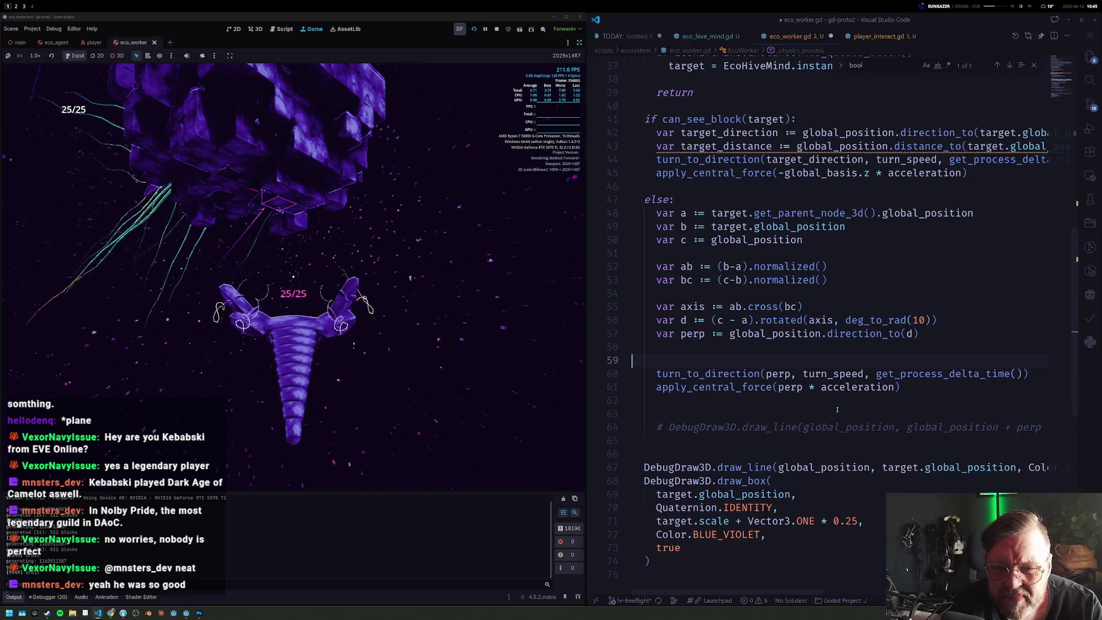
key(BackSpace)
key(Down)
key(Down)
key(Down)
key(Down)
key(Down)
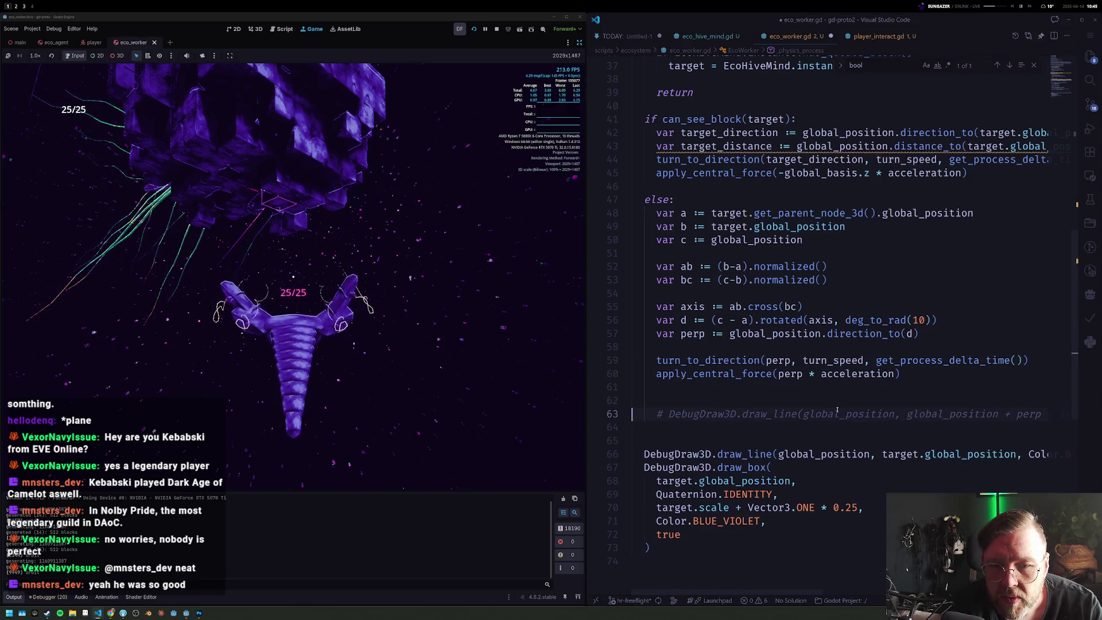
key(Up)
key(ctrl+s)
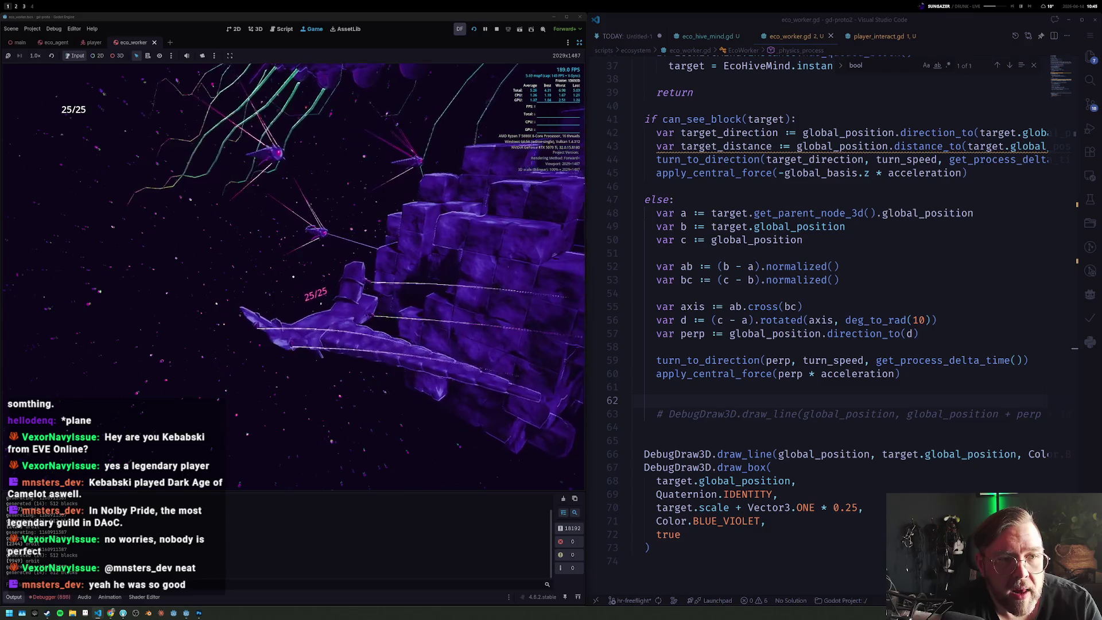
Step: Stop the running game and show the Debugger's Errors list
click(495, 30)
click(261, 597)
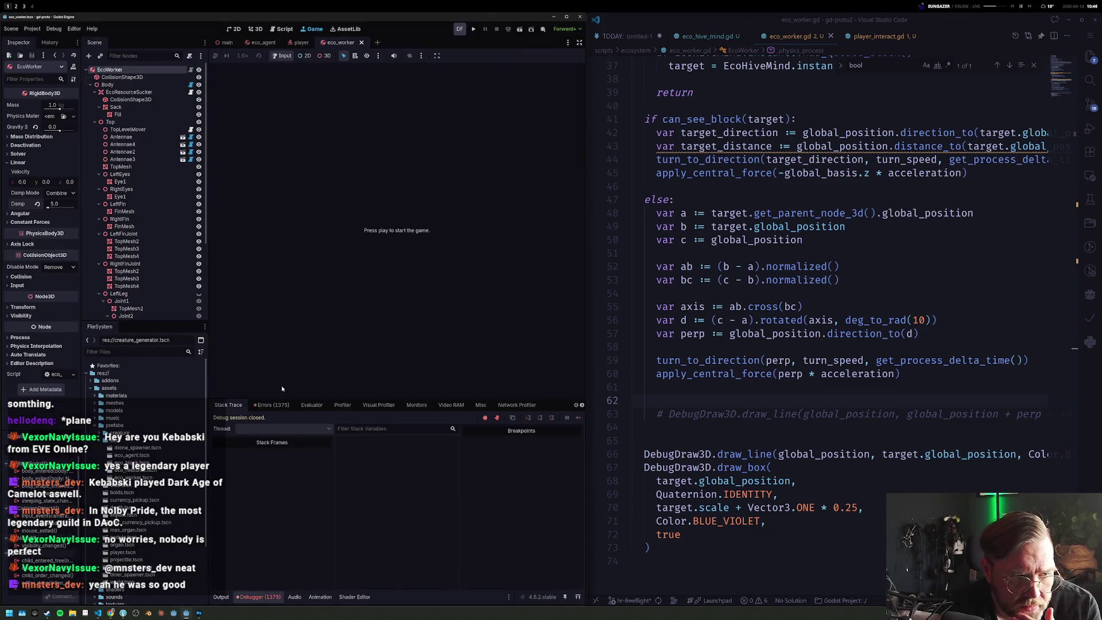
click(271, 405)
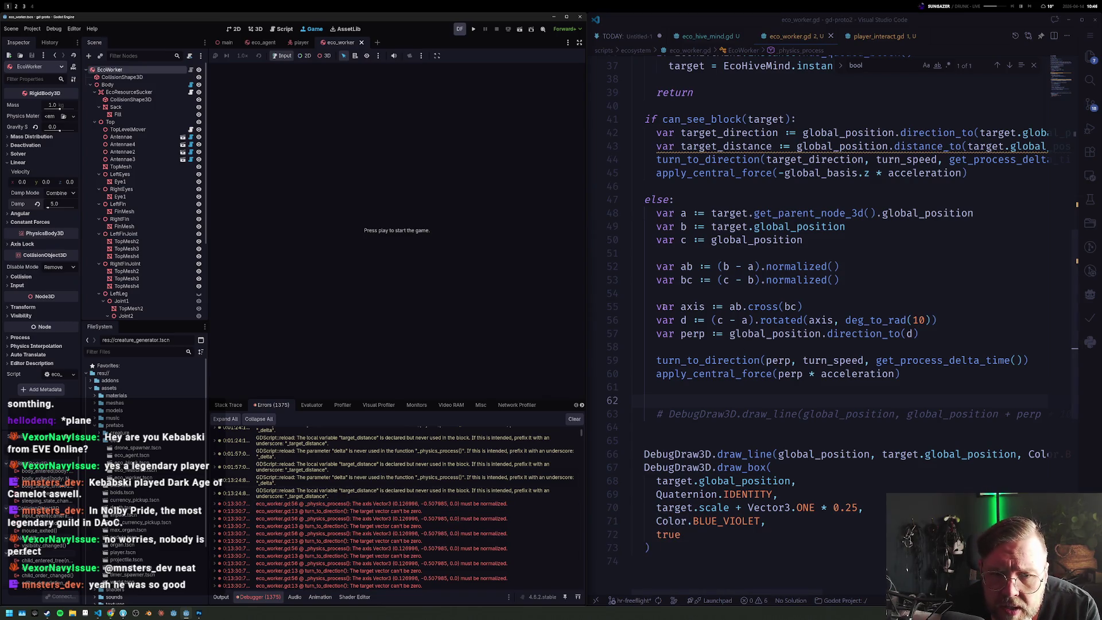
mouse_move(781, 320)
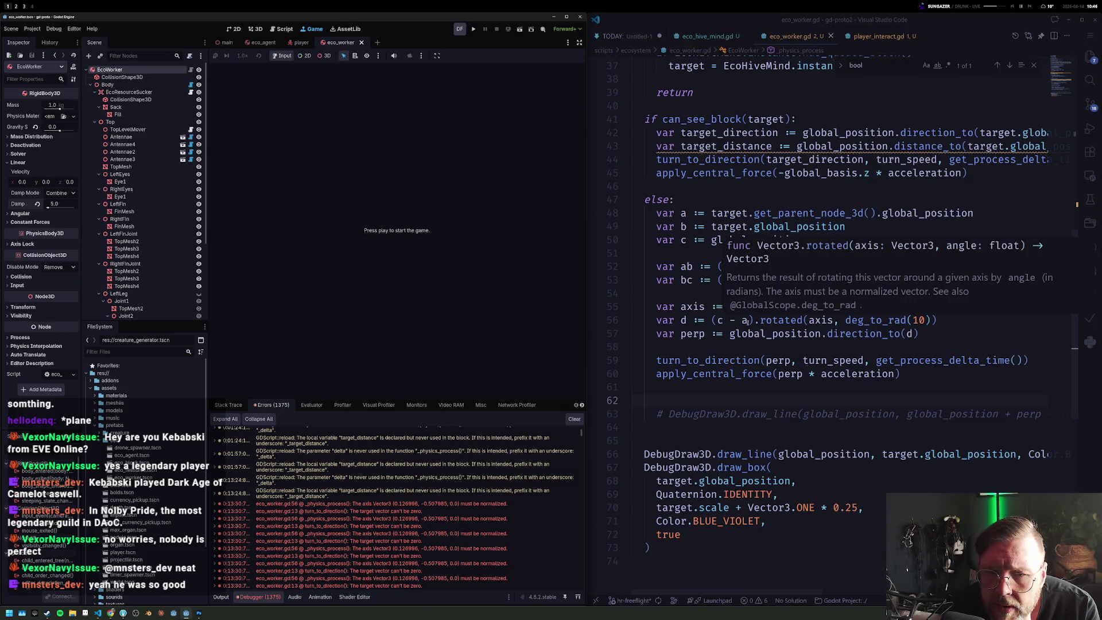
Step: Append .normalized() to the axis = ab.cross(bc) line
click(734, 320)
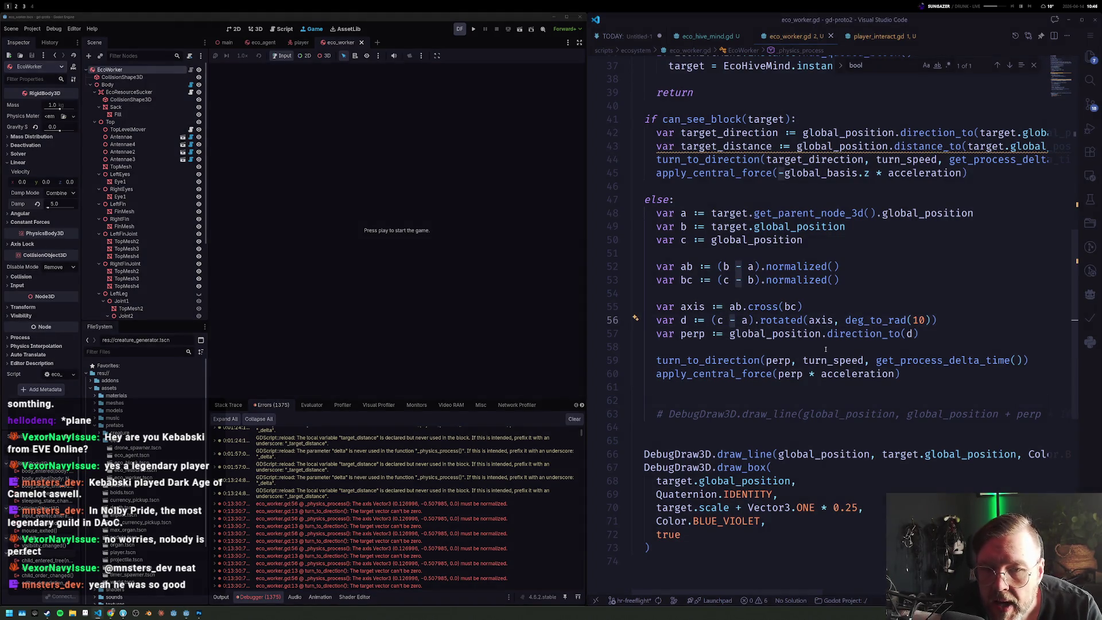
key(Right)
key(Right)
key(Up)
key(End)
text(.norm)
key(Return)
Step: Aim perp with direction_to(a + d), save, and run the game with F5
key(Down)
key(Home)
key(ctrl+Right)
key(ctrl+Right)
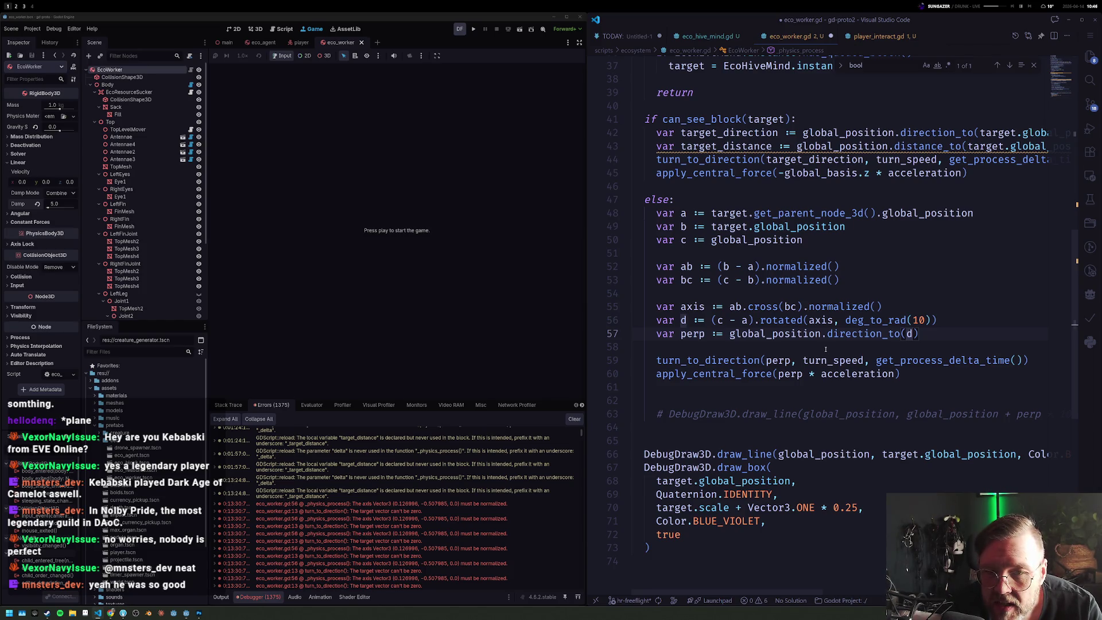
text(a +)
key(ctrl+s)
key(F5)
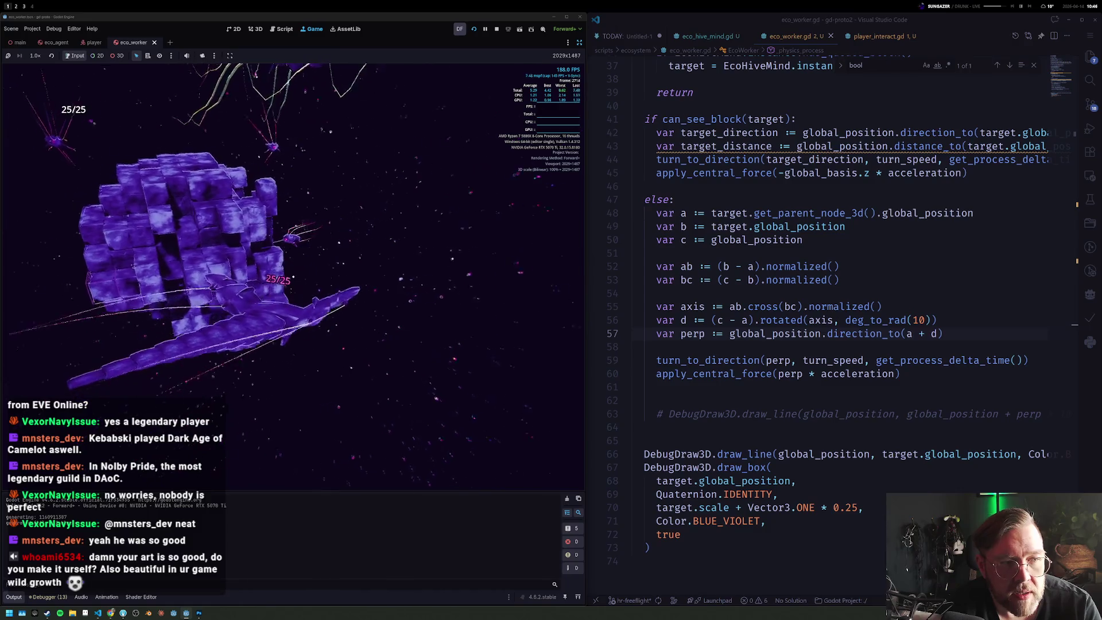
Step: Add DebugDraw3D.draw_arrow_ray(a, axis, 30) after apply_central_force and save, removing a stray trailing comma
click(787, 442)
key(Up)
key(Up)
key(Up)
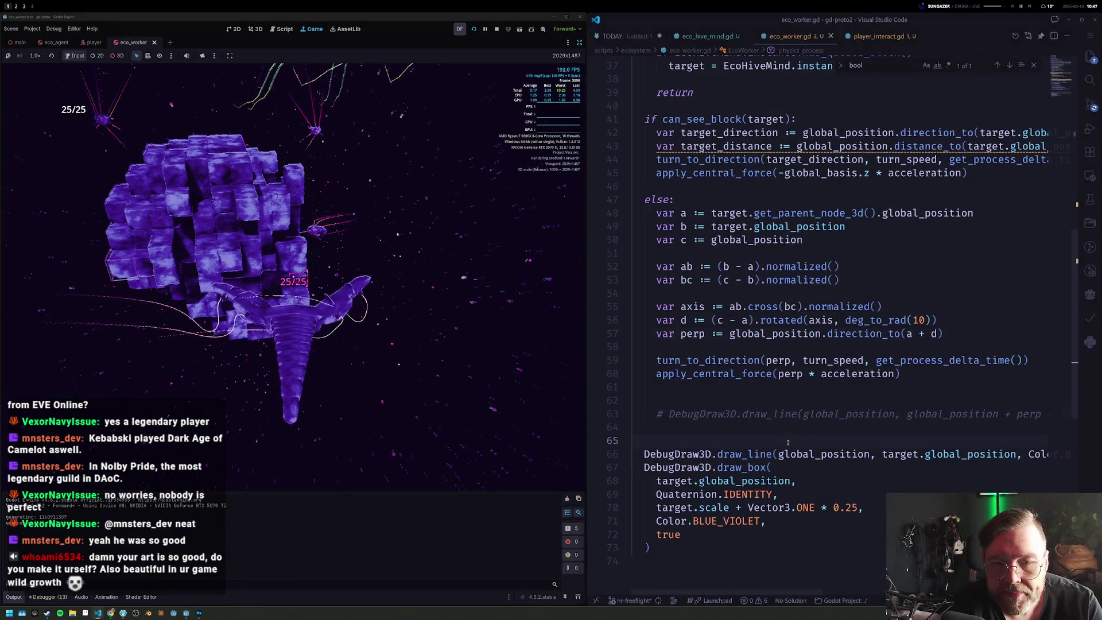
key(Return)
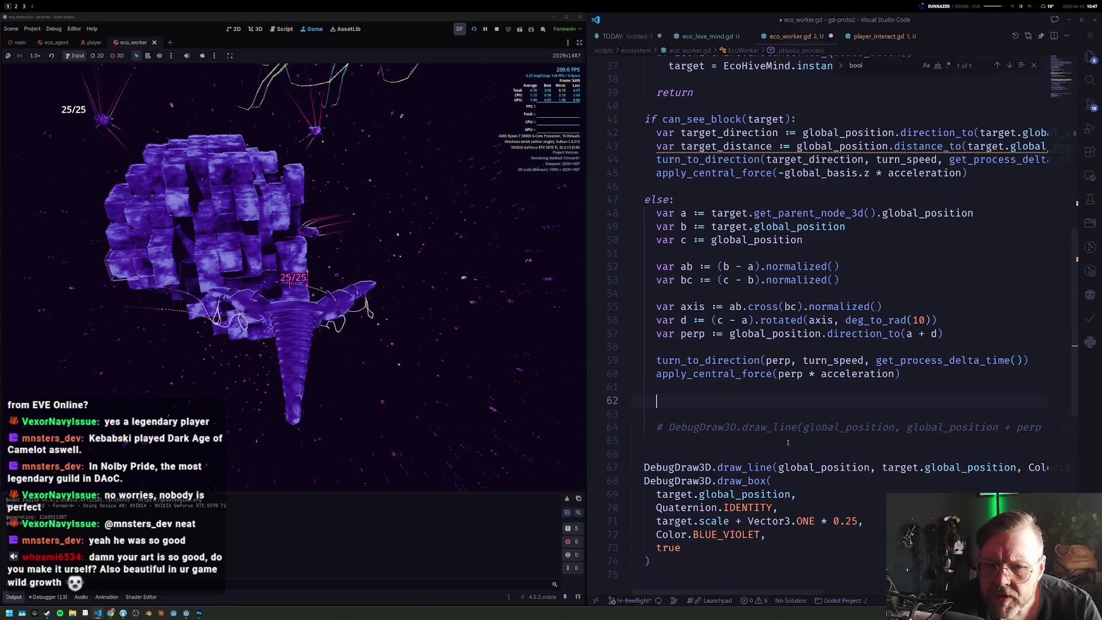
key(Return)
text(debgu)
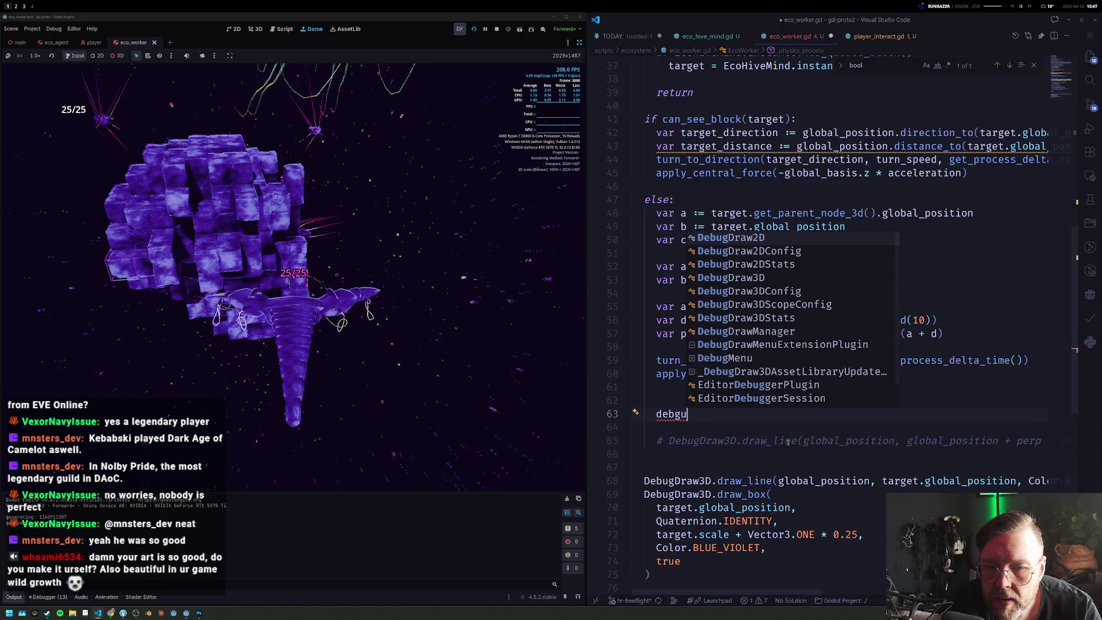
text(draw)
key(Return)
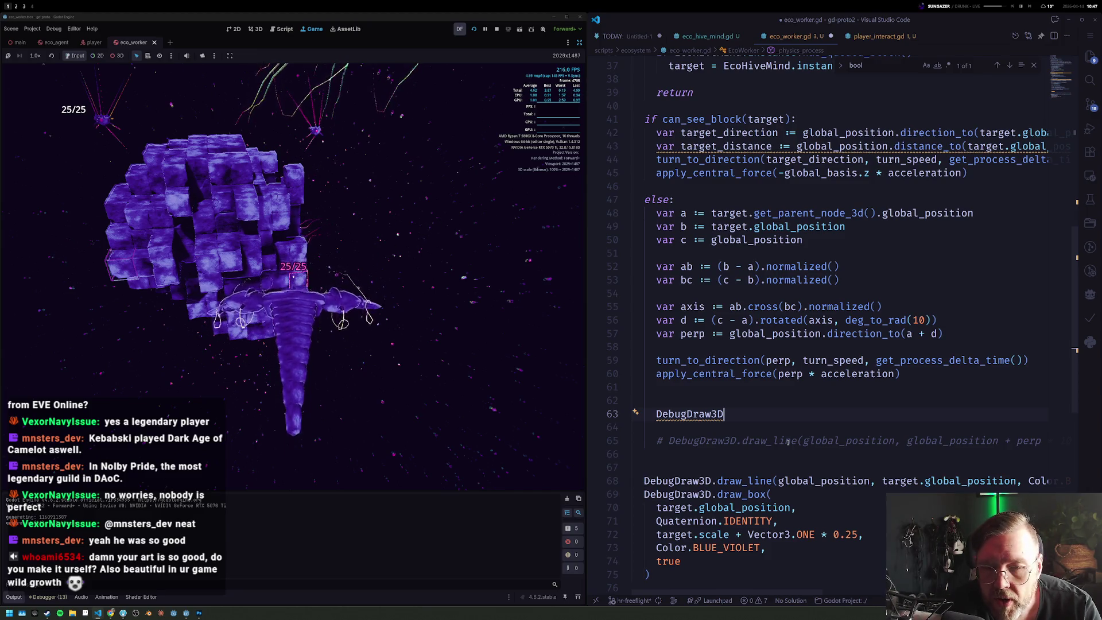
text(.drawr)
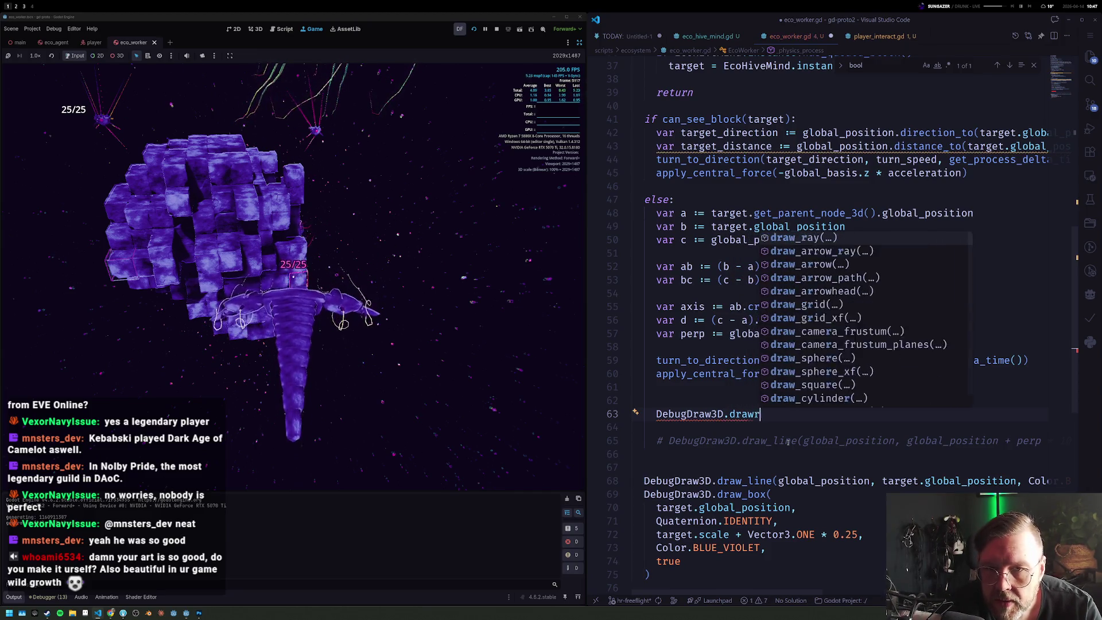
text(a)
key(Down)
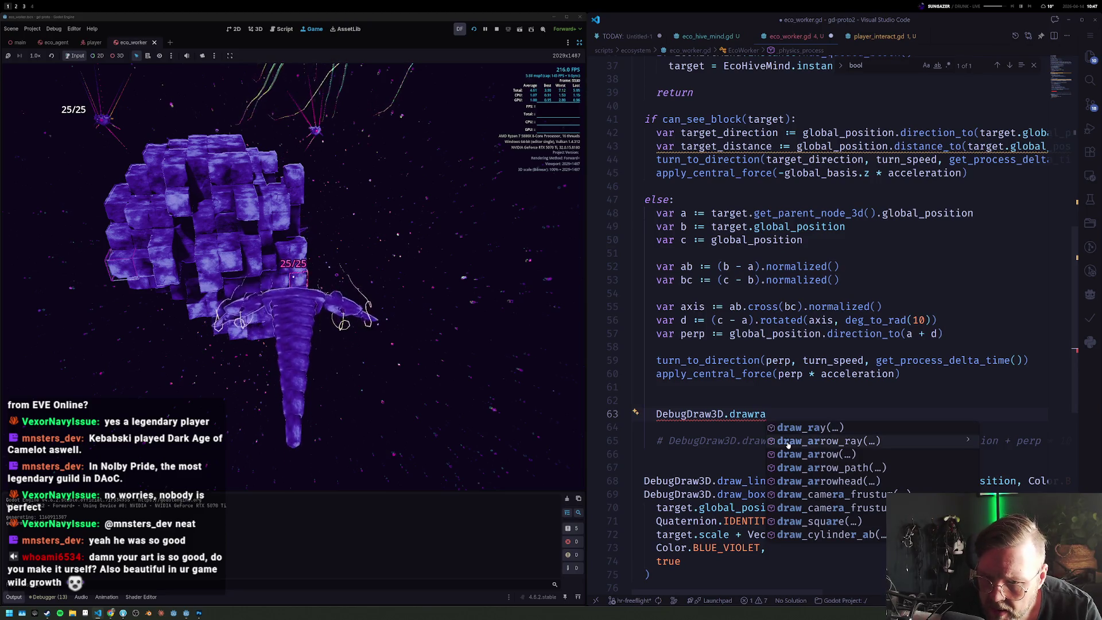
key(Return)
text(()
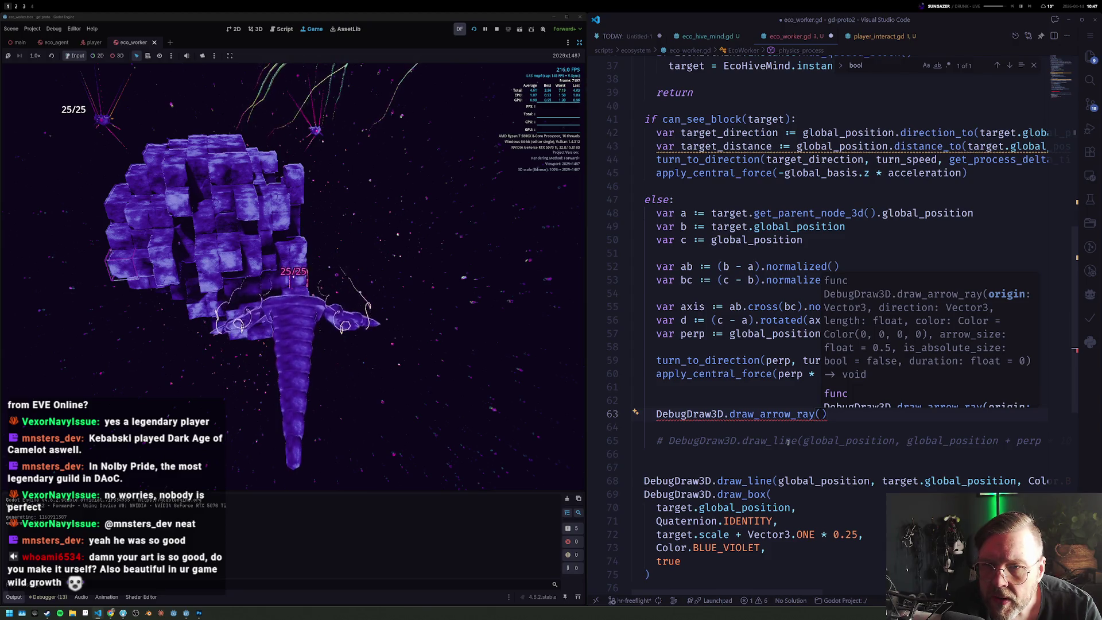
text(a)
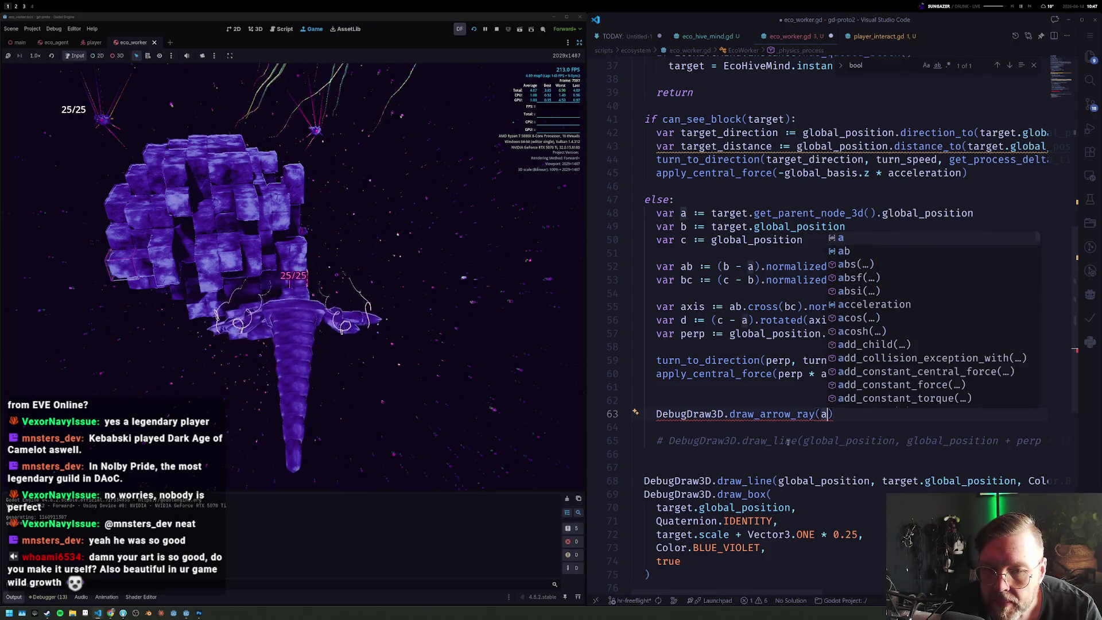
text(, )
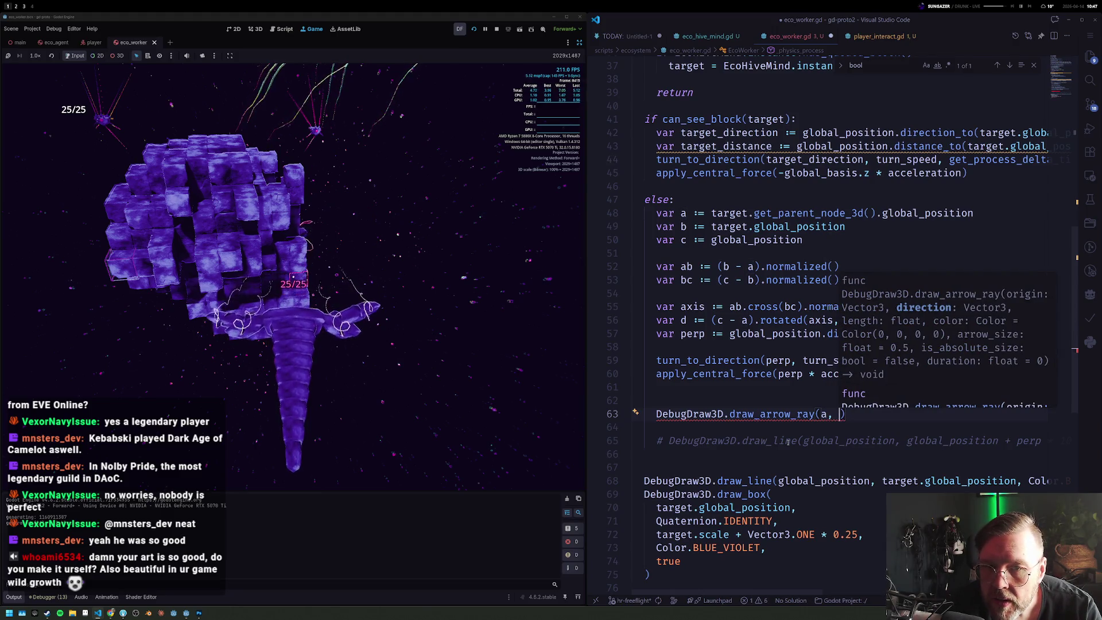
text(axis, )
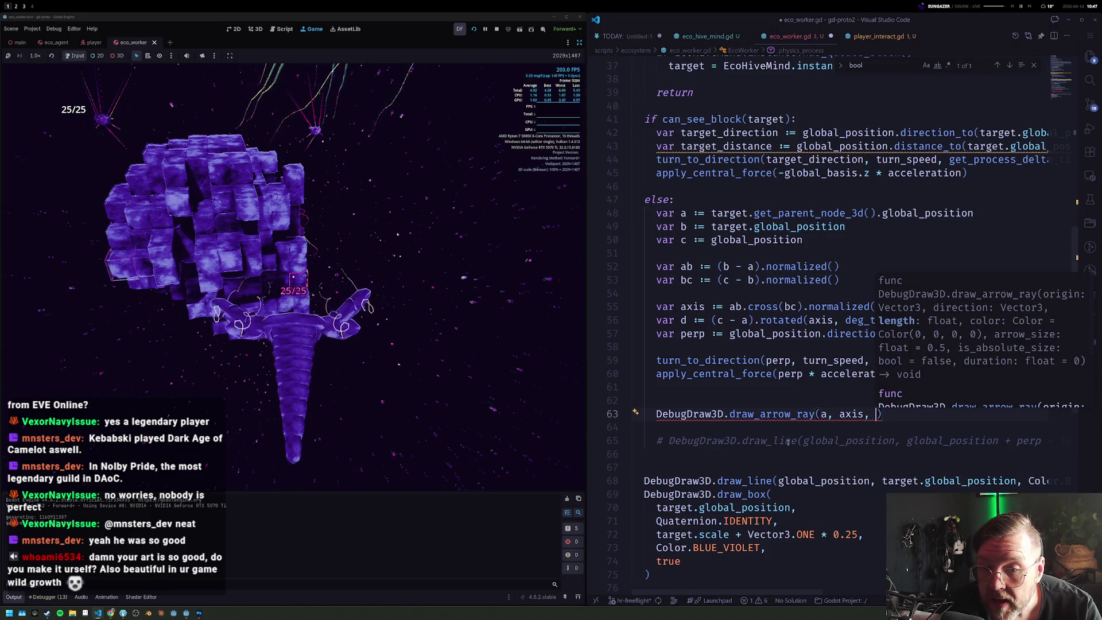
text( 30)
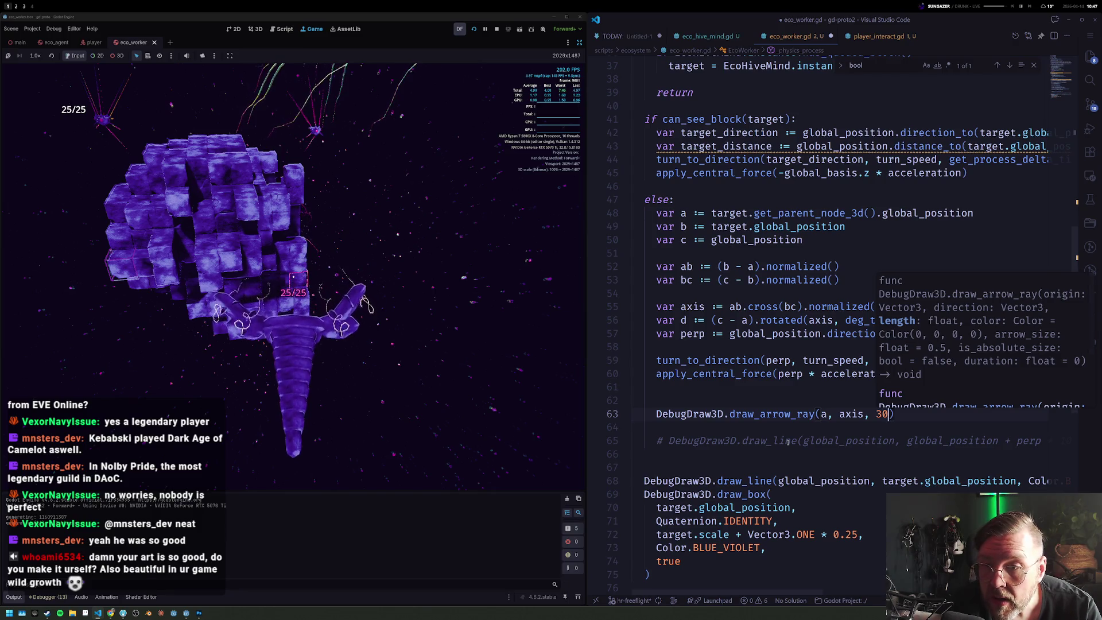
key(ctrl+s)
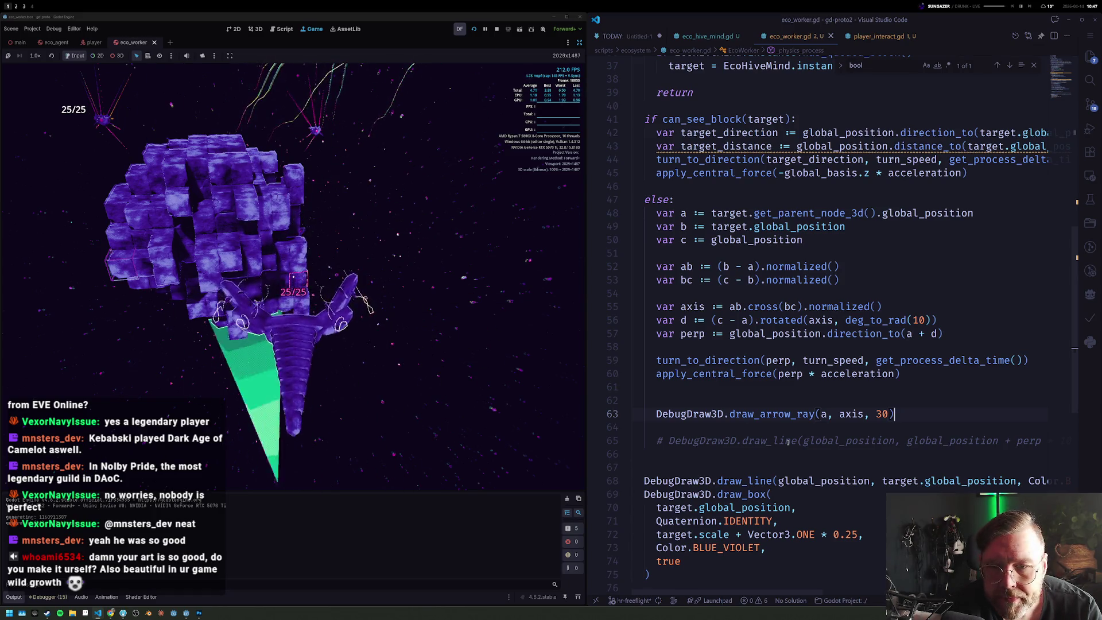
text(,)
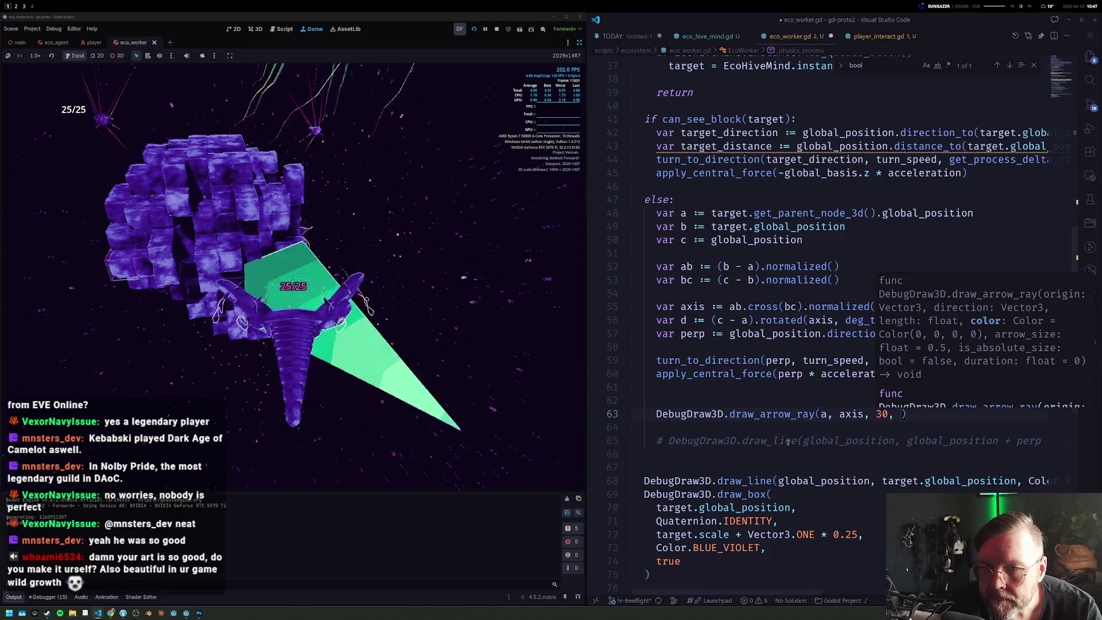
key(BackSpace)
key(BackSpace)
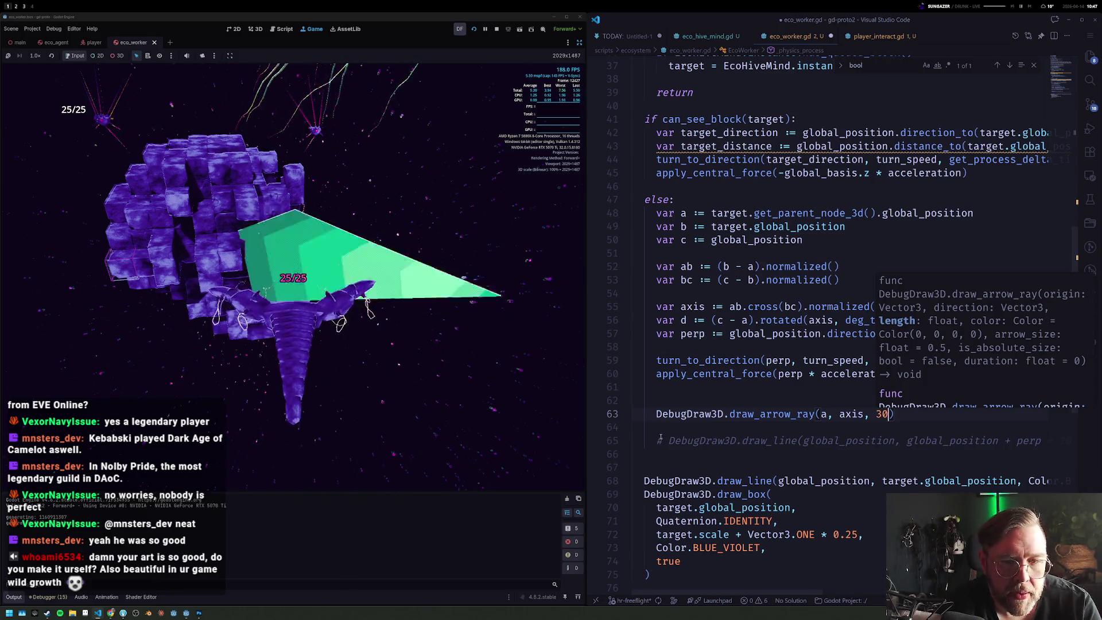
Step: Inspect the d, global_position and axis variables against the drawn arrow, then stop the running game
click(783, 414)
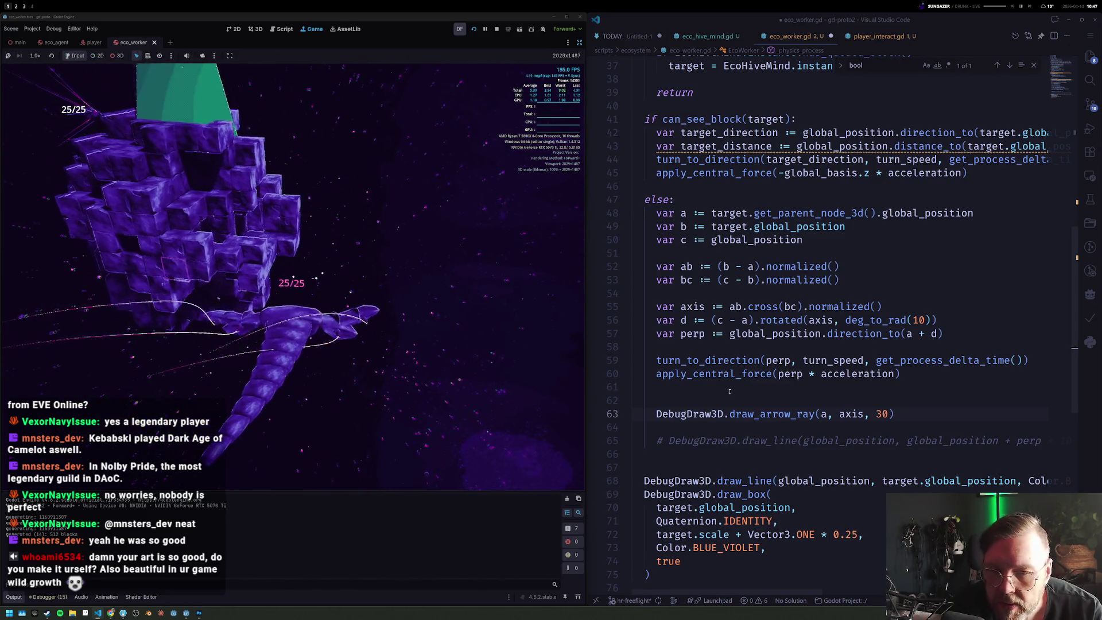
click(816, 402)
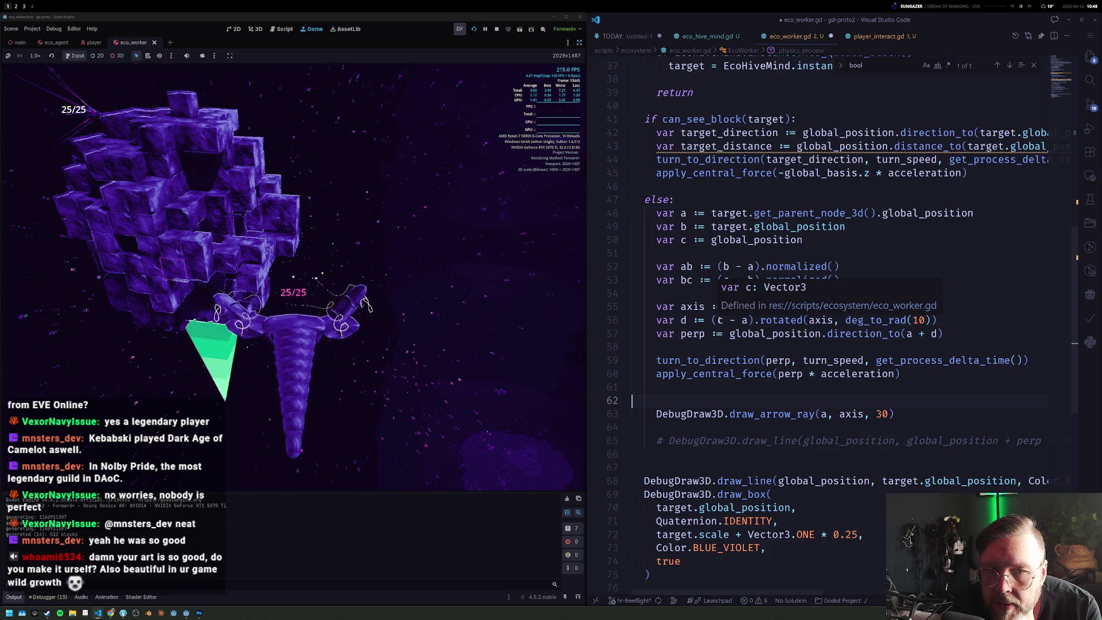
click(682, 321)
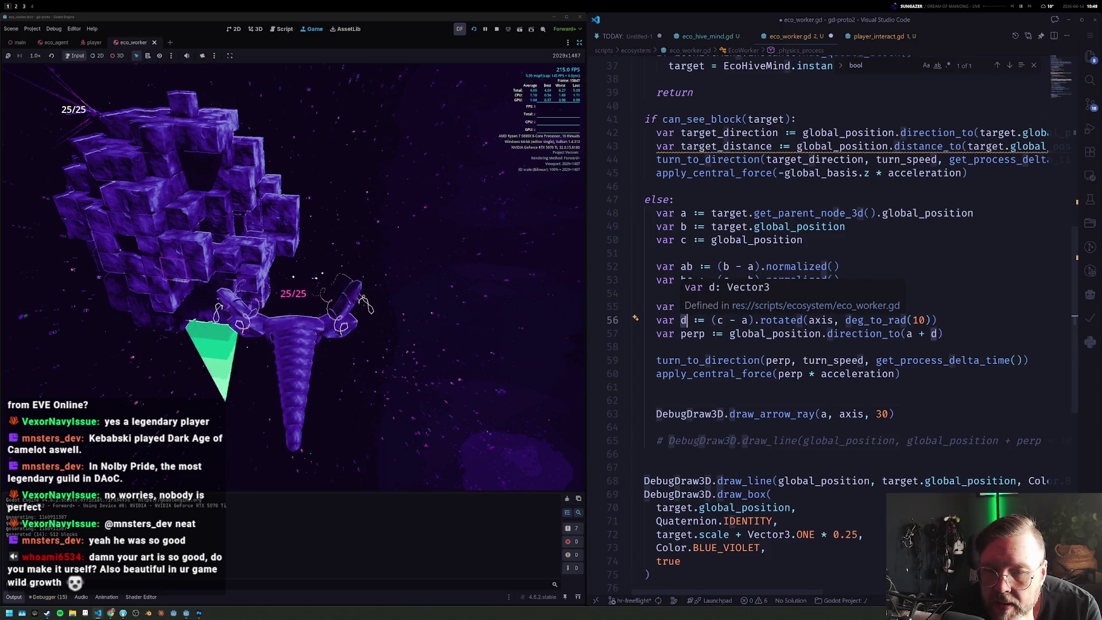
click(748, 333)
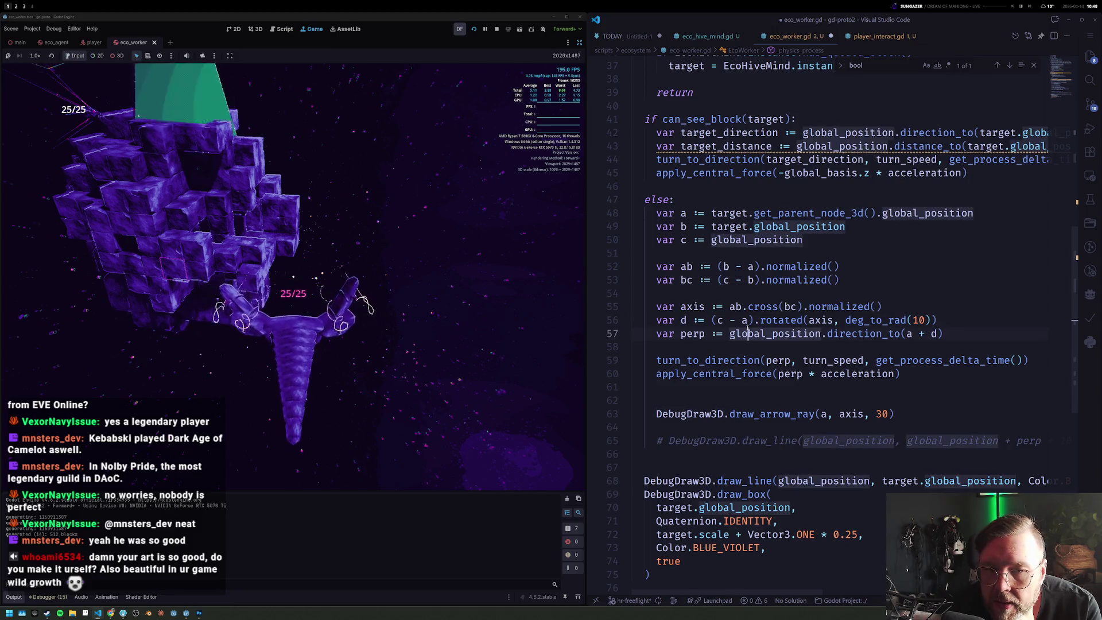
click(704, 307)
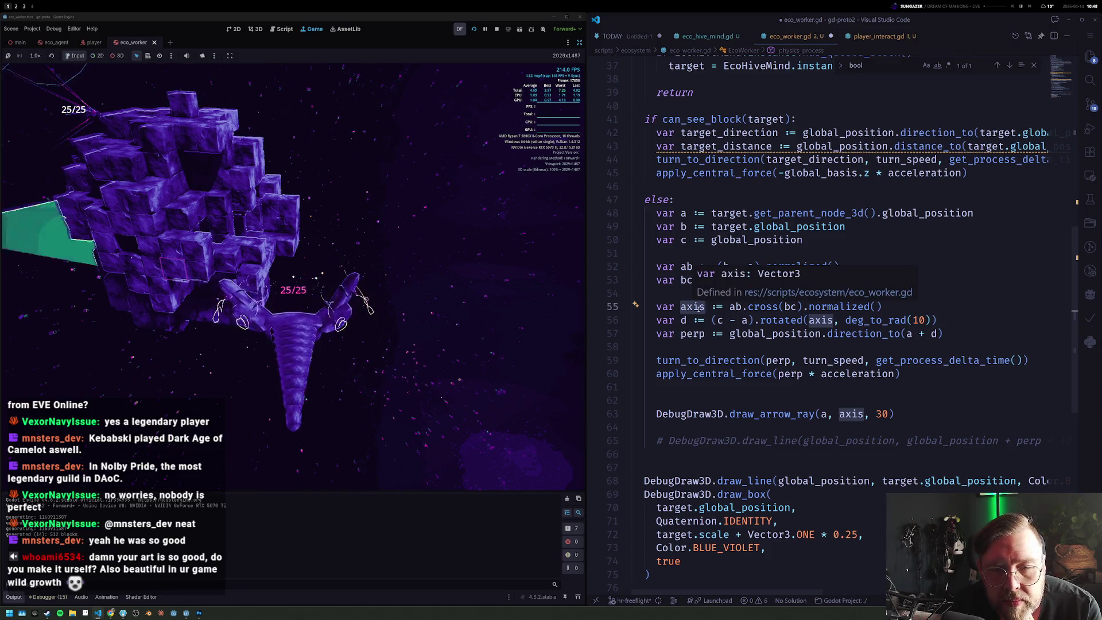
key(Up)
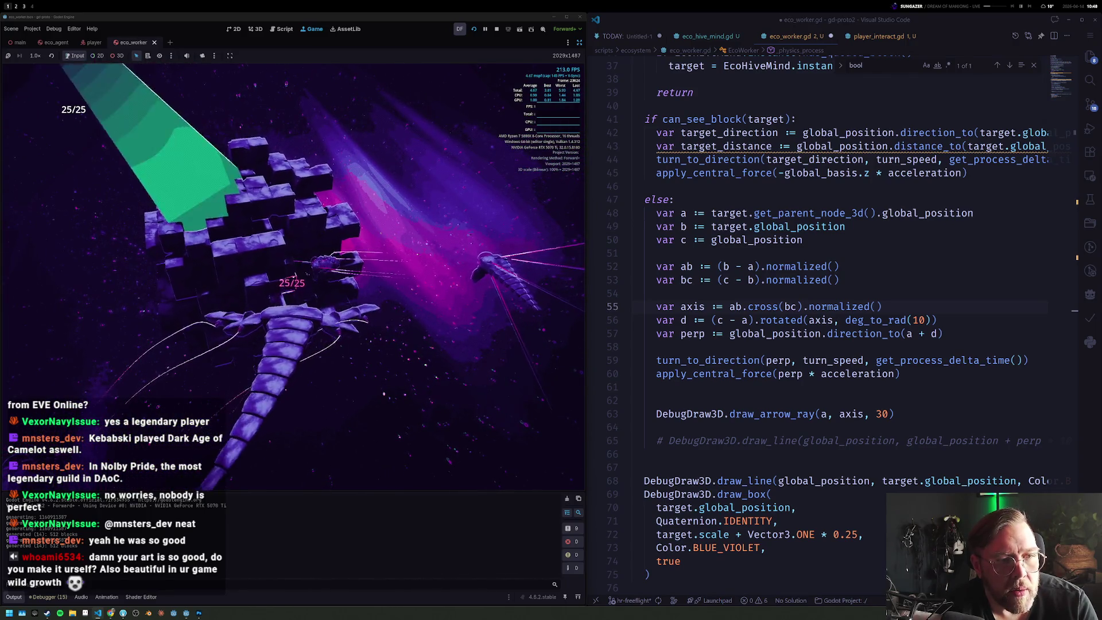
key(F8)
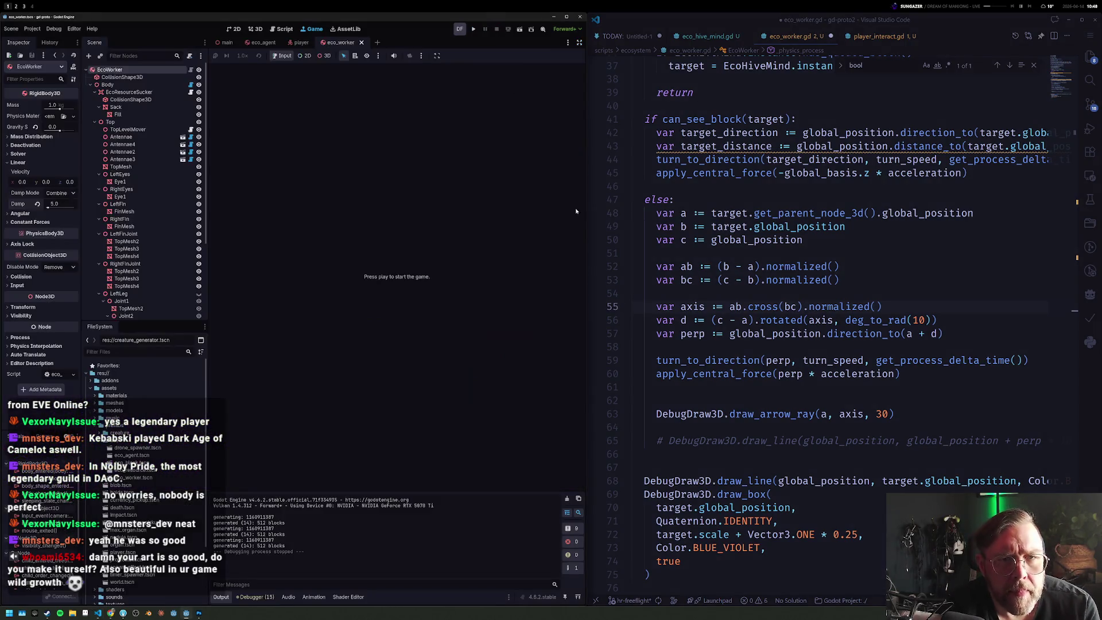
Step: Move to the end of the 'var axis' line and start a new 'if axis.' line below it
click(835, 347)
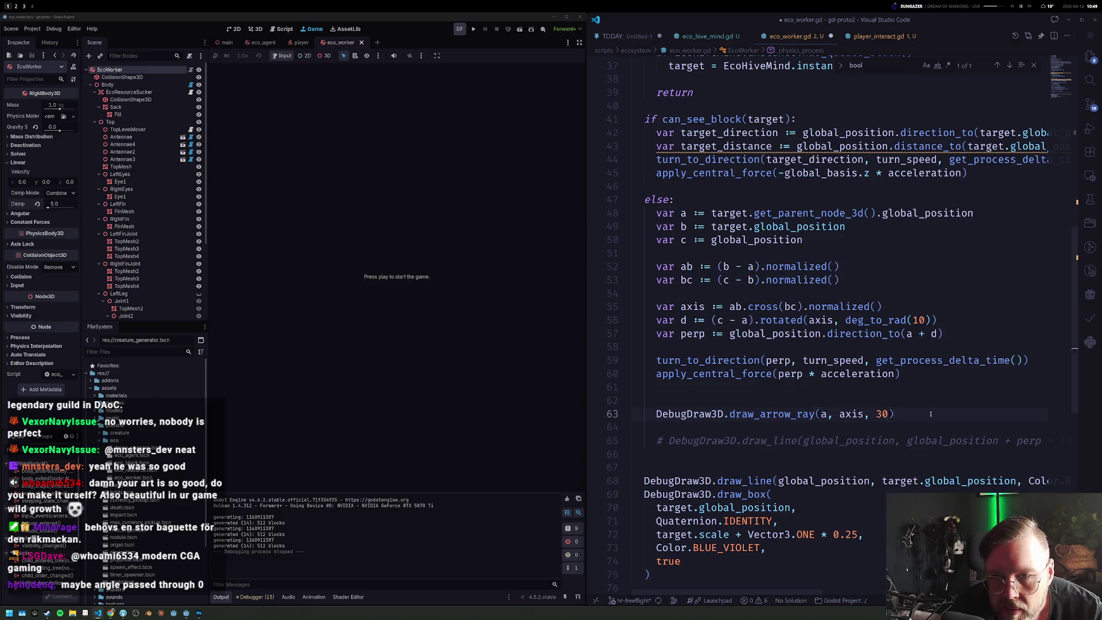
key(Up)
key(Up)
key(Up)
key(Up)
key(Up)
key(Up)
key(Home)
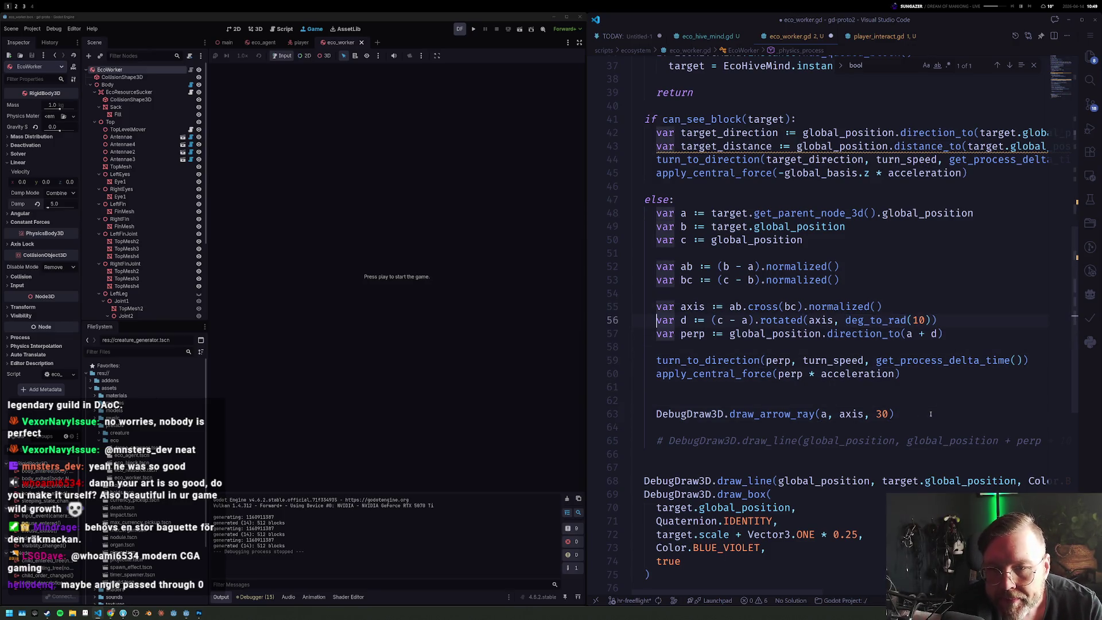
key(End)
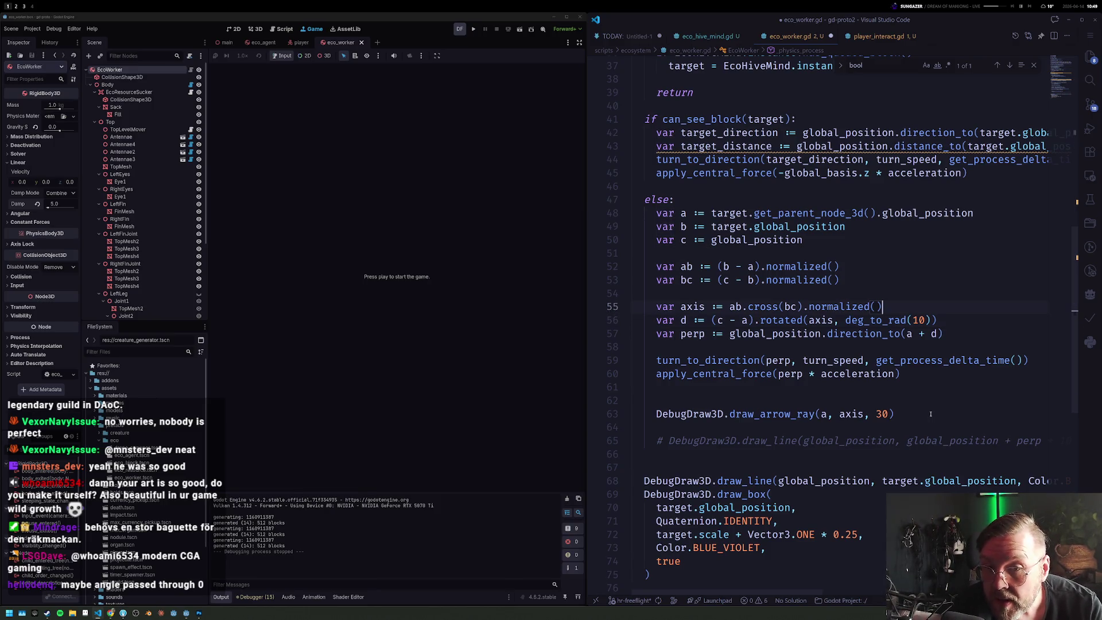
key(Return)
text(if )
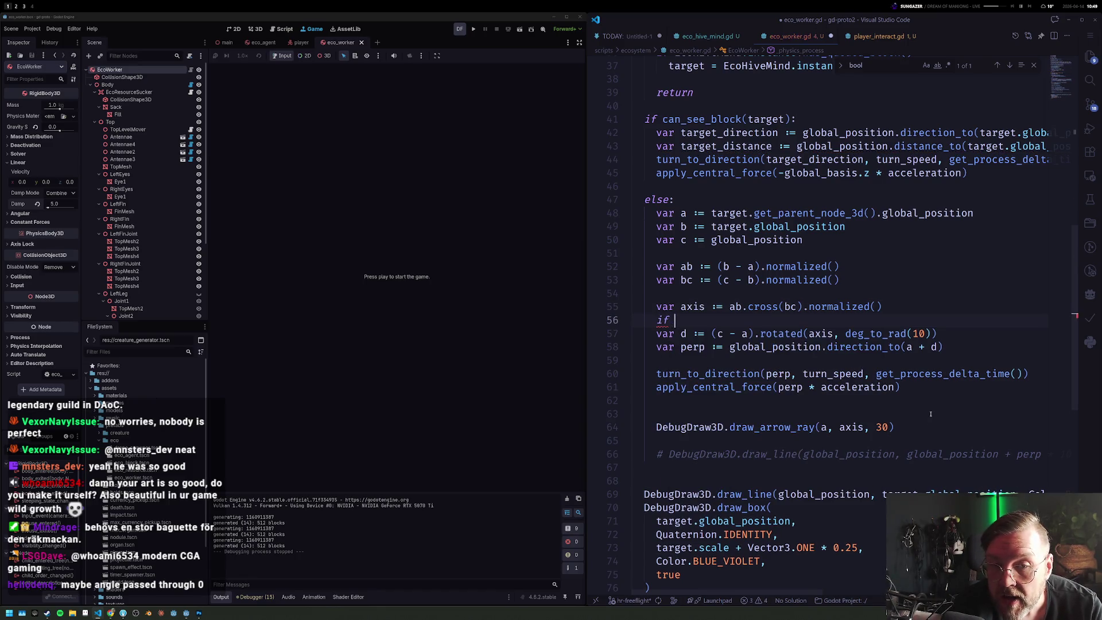
text(axis.)
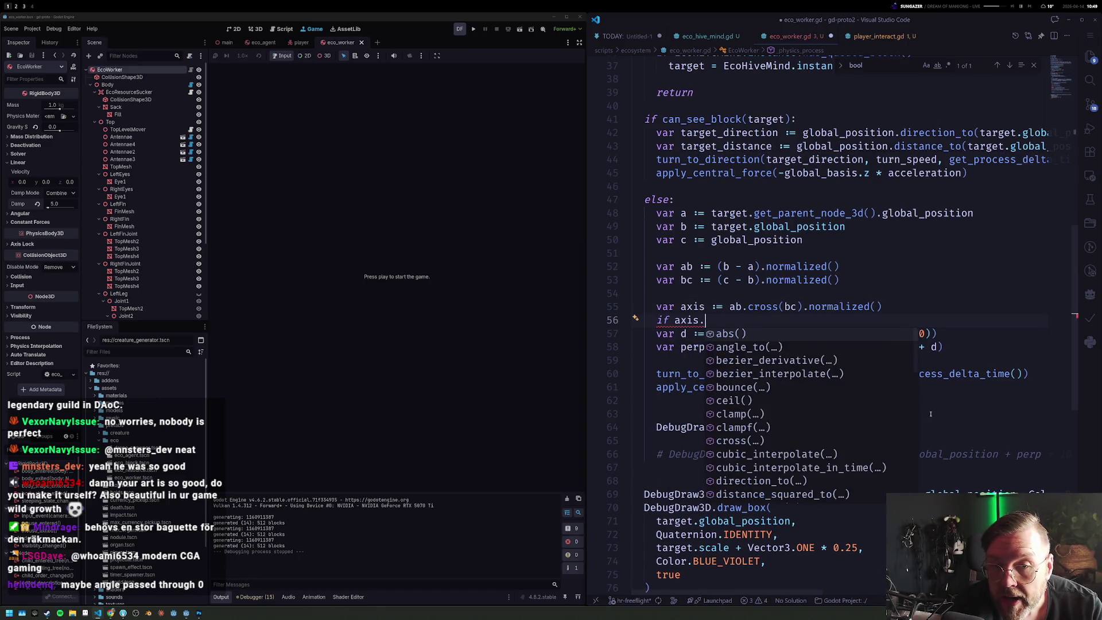
text(dot)
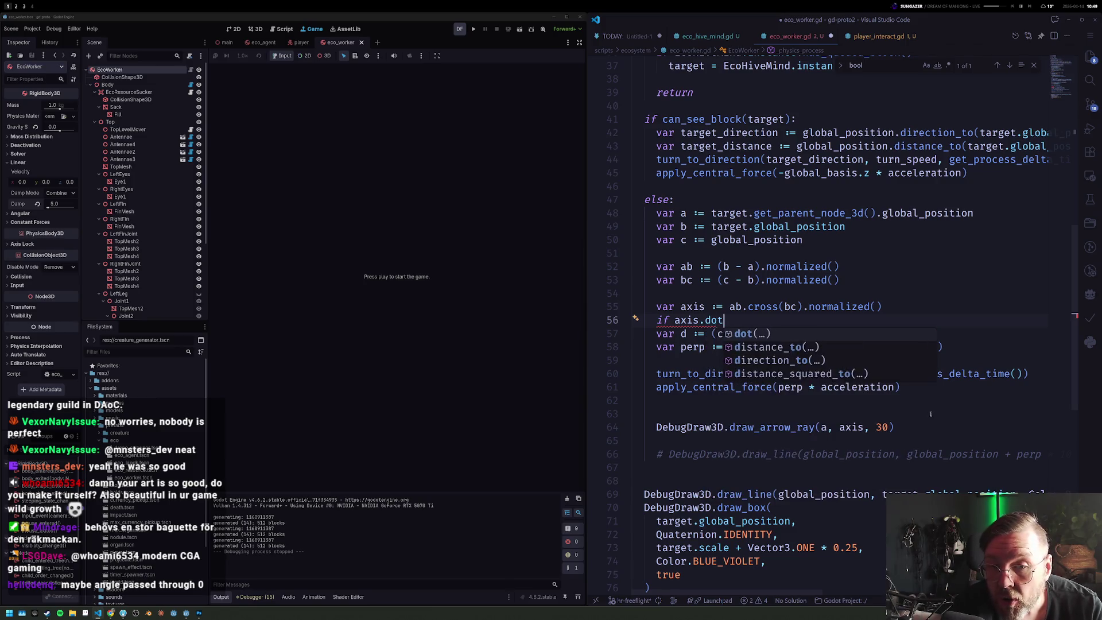
text((Vector3.)
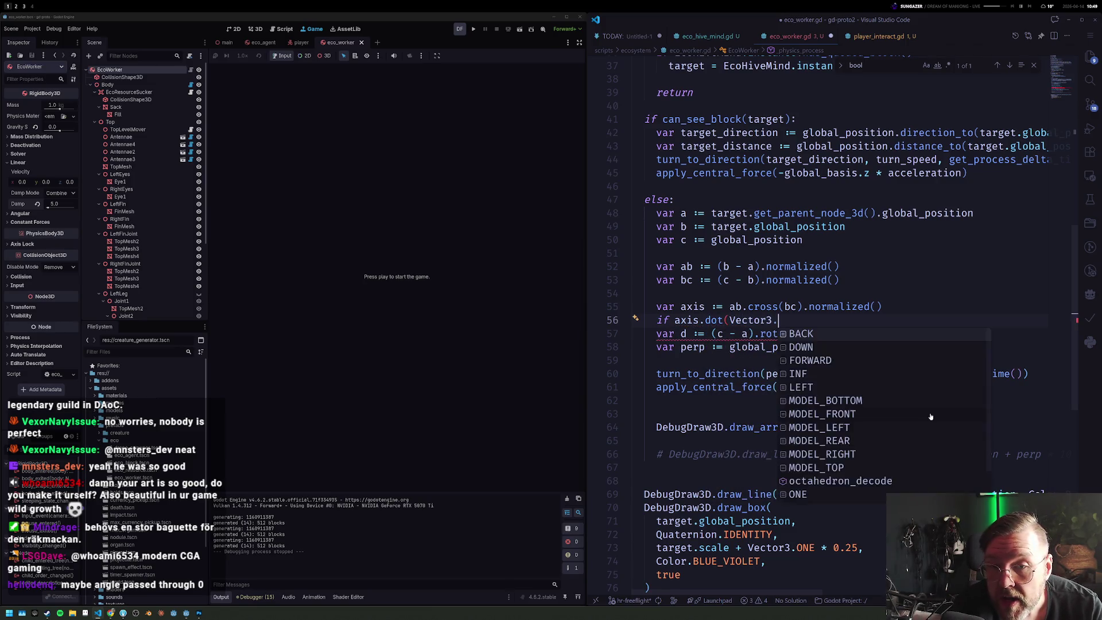
text(UP) < 0.0)
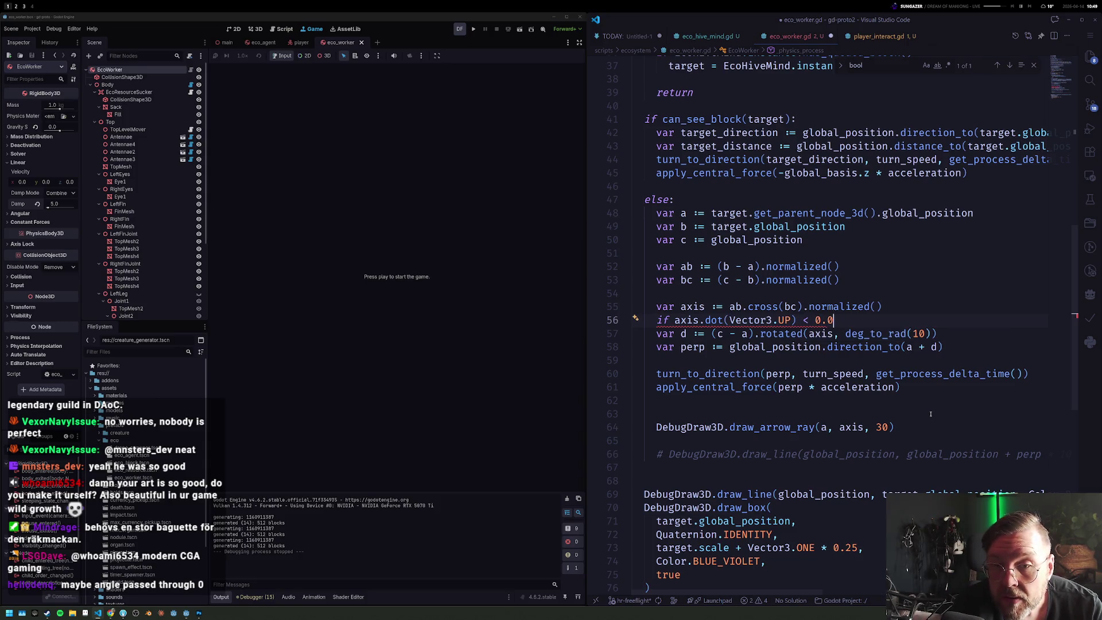
text(:)
Step: Add 'if axis.dot(Vector3.UP) < 0.0: axis *= -1', save eco_worker.gd and launch the game
key(Return)
text(xis =)
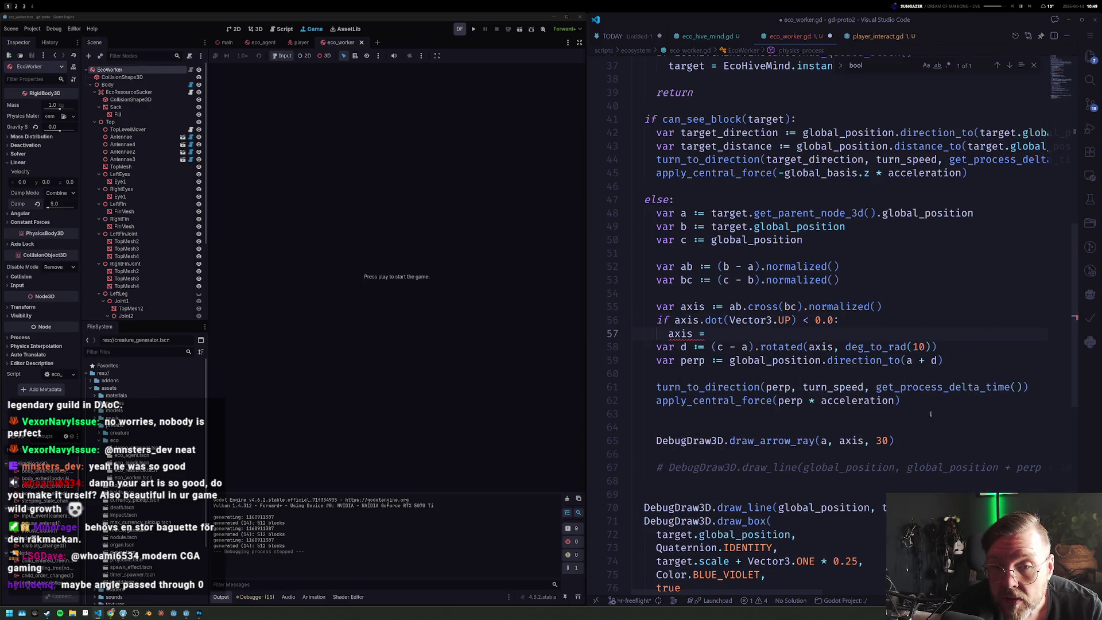
key(ctrl+s)
text(b)
key(F5)
key(BackSpace)
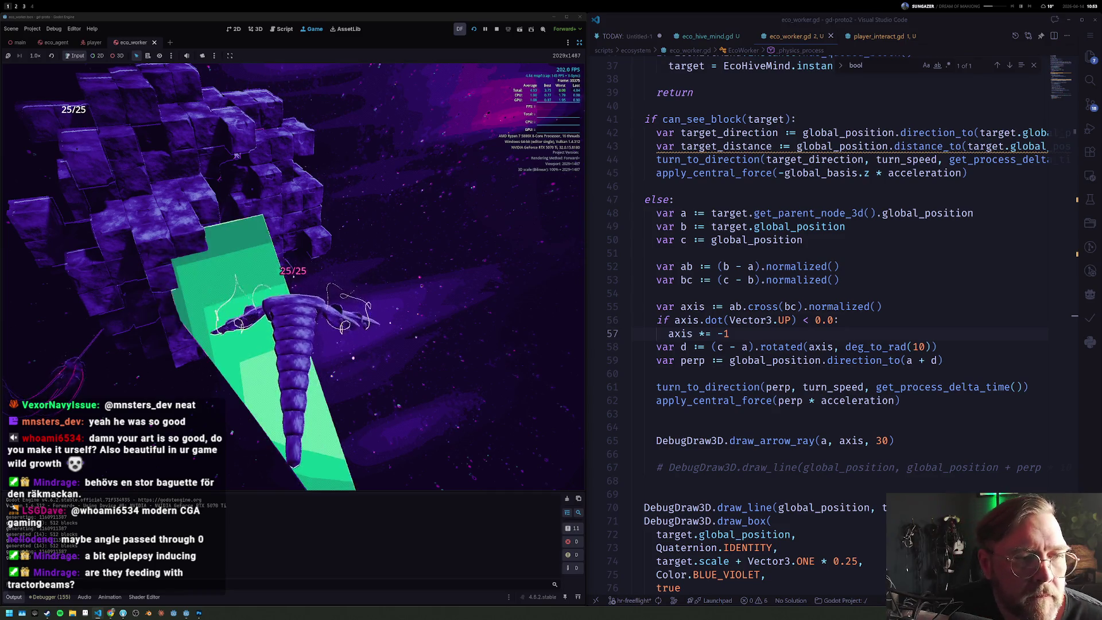
Step: Stop the running game after watching the workers and return to the else: line in the script
key(F8)
click(767, 198)
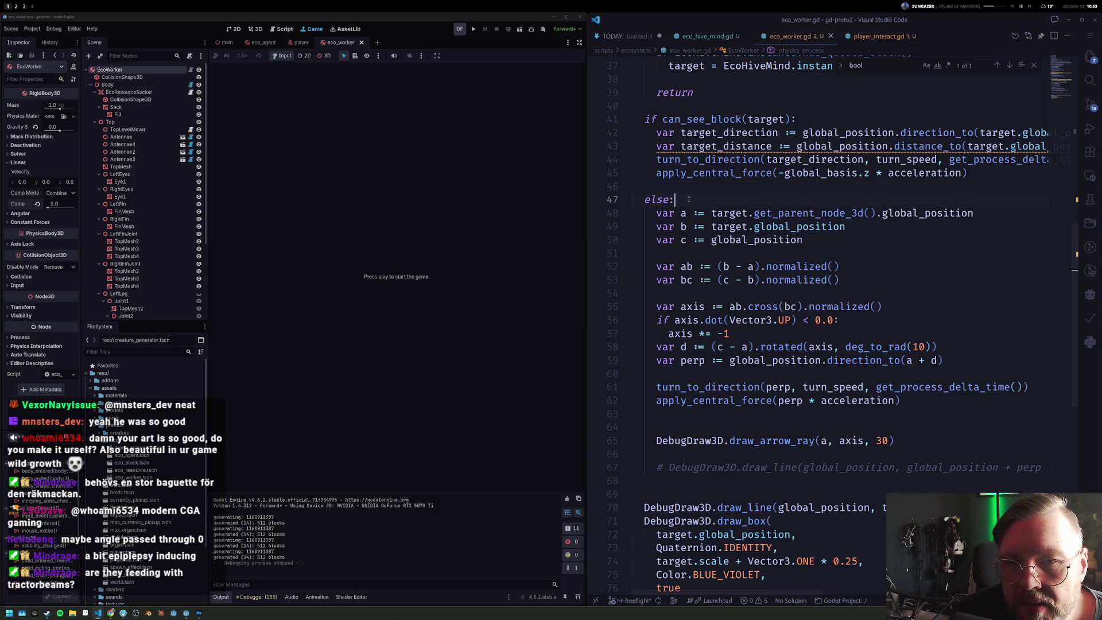
scroll(688, 199, up, 2)
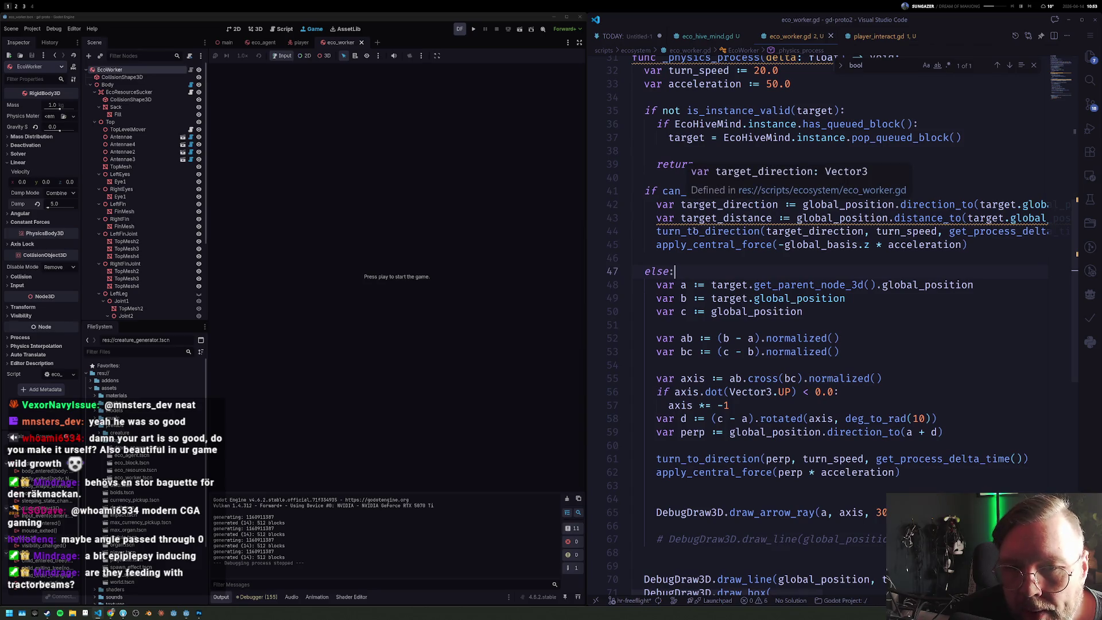
scroll(689, 200, up, 3)
scroll(685, 216, up, 3)
scroll(674, 245, up, 3)
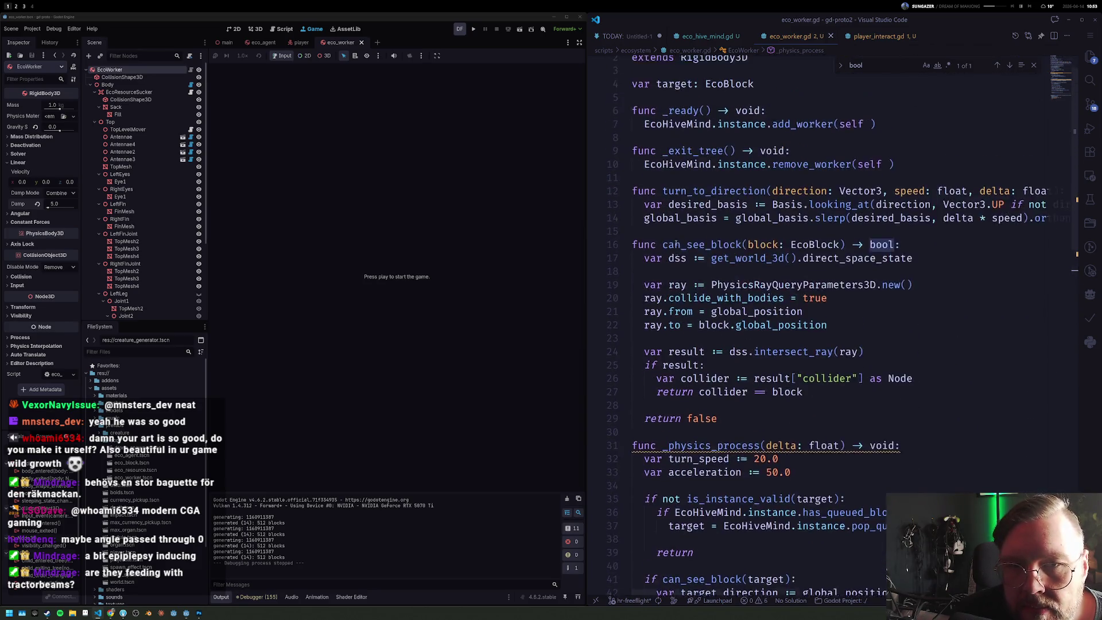
scroll(675, 246, up, 1)
click(772, 117)
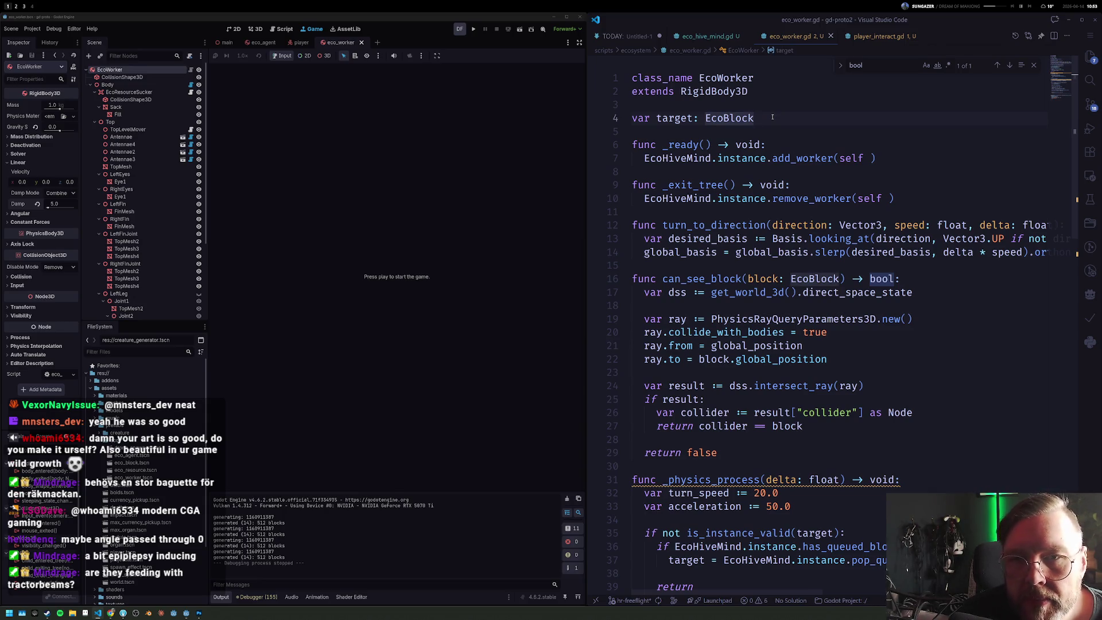
key(Down)
key(Up)
key(Up)
key(Up)
key(Up)
key(Up)
key(Up)
key(Up)
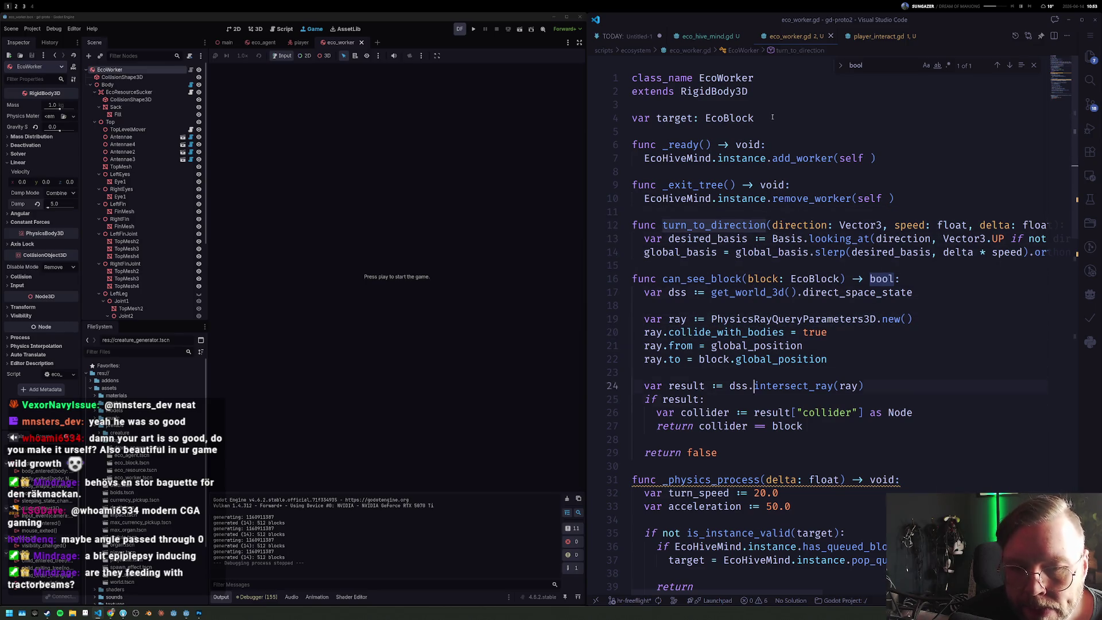
key(Down)
key(Down)
key(Down)
key(Down)
key(Down)
key(Down)
key(Up)
key(Up)
key(Up)
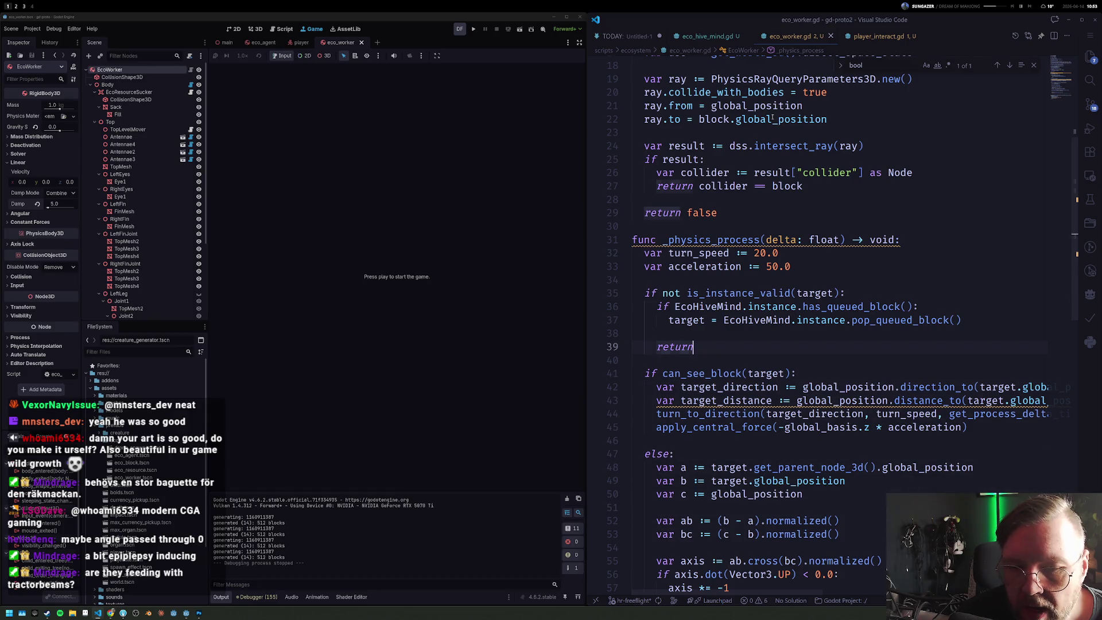
scroll(727, 185, up, 3)
scroll(728, 186, up, 3)
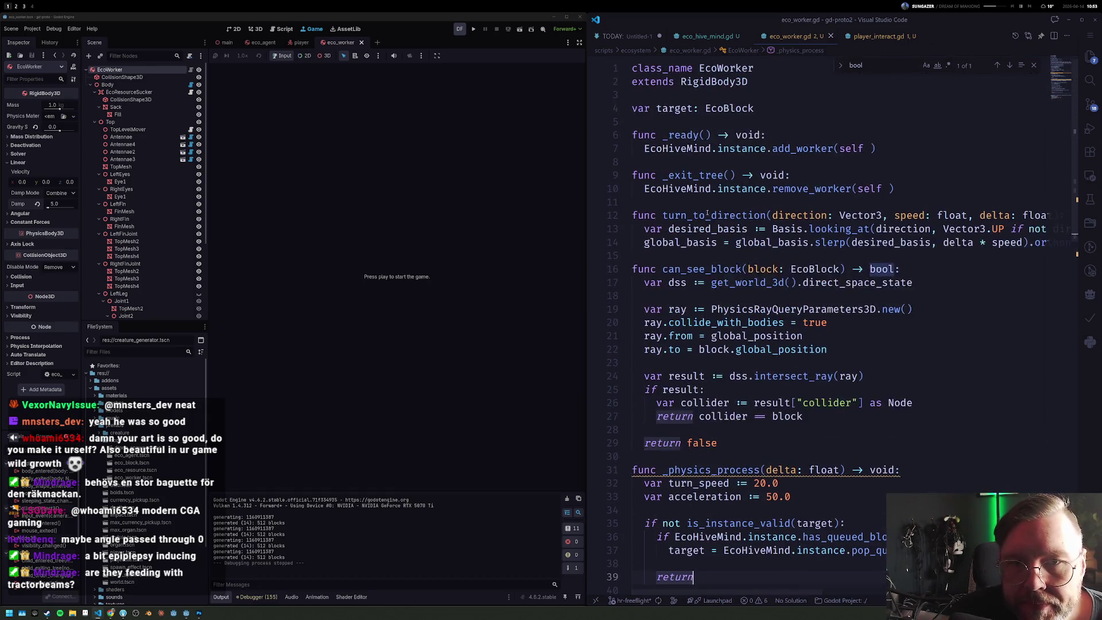
click(794, 123)
Step: Add 'var orbit_axis: Vector3' below the target declaration, accepting Vector3 from autocomplete
key(Return)
text(var orbit_axc)
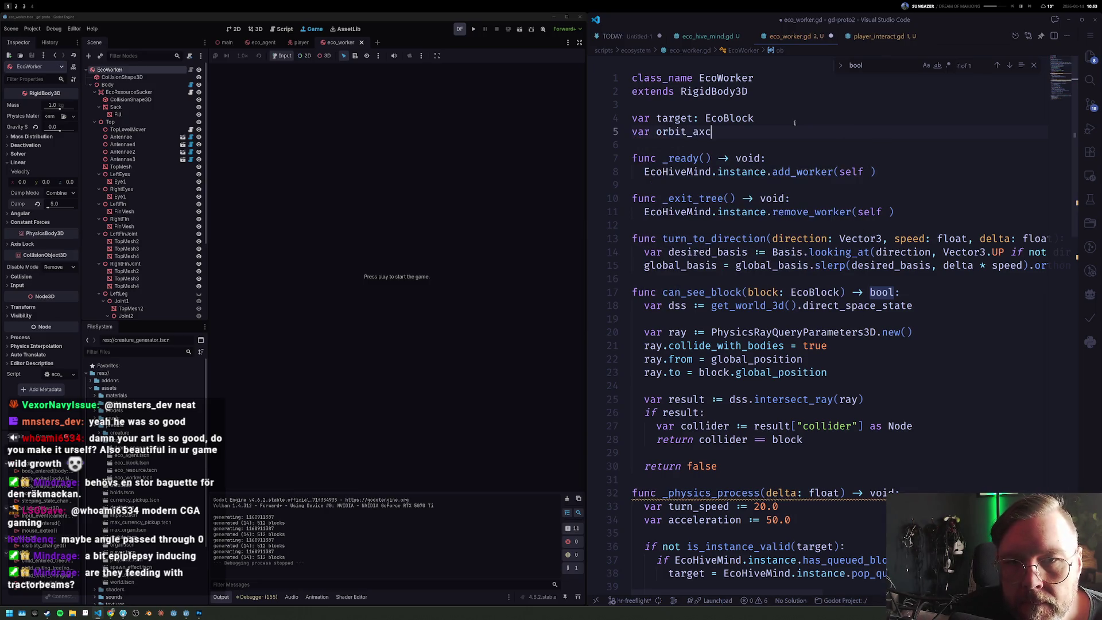
key(BackSpace)
text(is: )
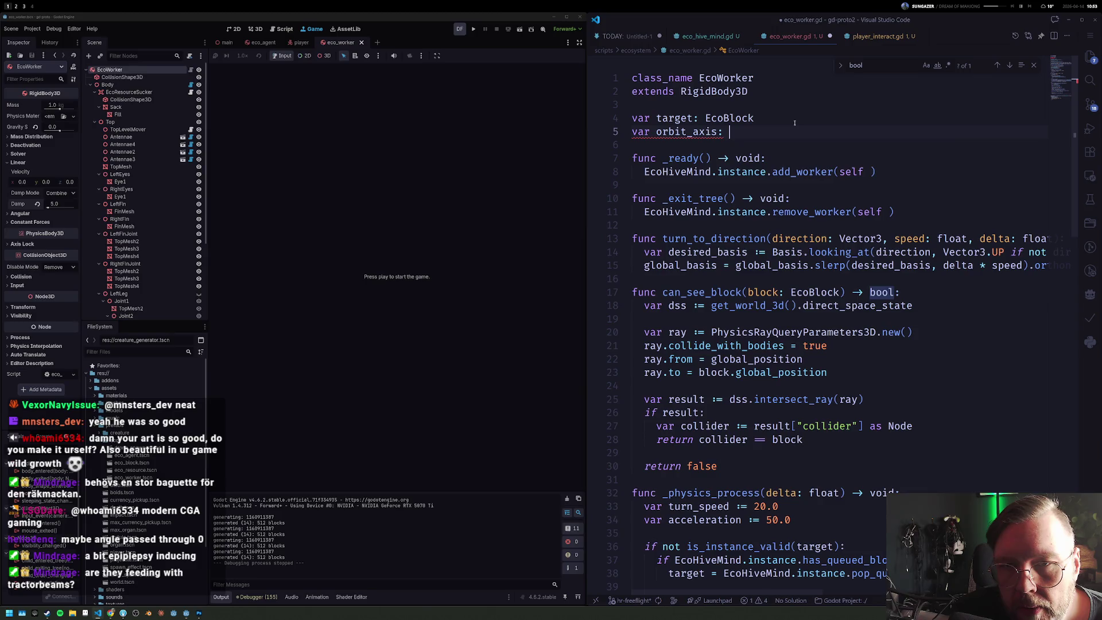
text(Vec)
key(Down)
key(Down)
key(Return)
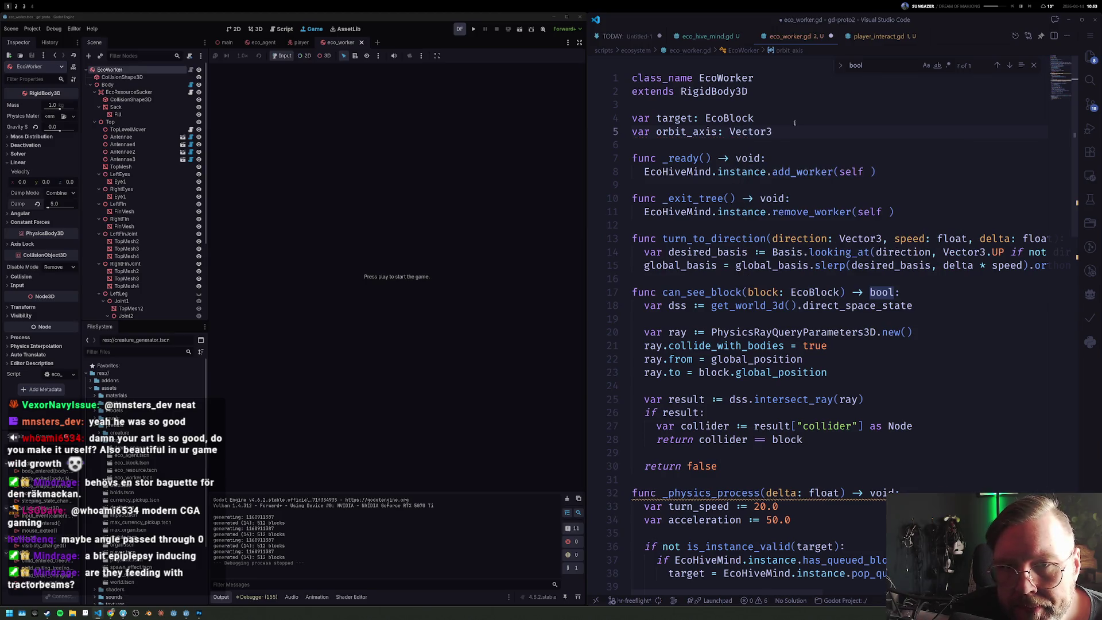
scroll(787, 120, down, 1)
scroll(775, 173, down, 3)
scroll(741, 259, down, 2)
scroll(712, 326, down, 3)
scroll(712, 325, down, 2)
scroll(758, 344, down, 2)
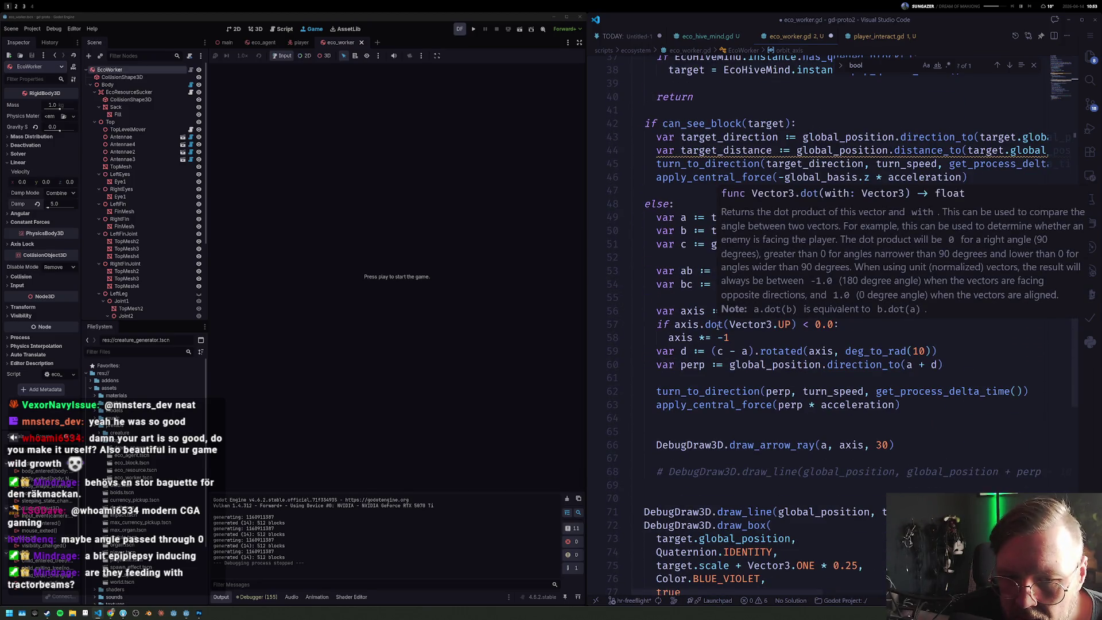
Step: Rename the local axis occurrences to orbit_axis with multi-cursor and turn its 'var' line into a plain assignment
click(803, 364)
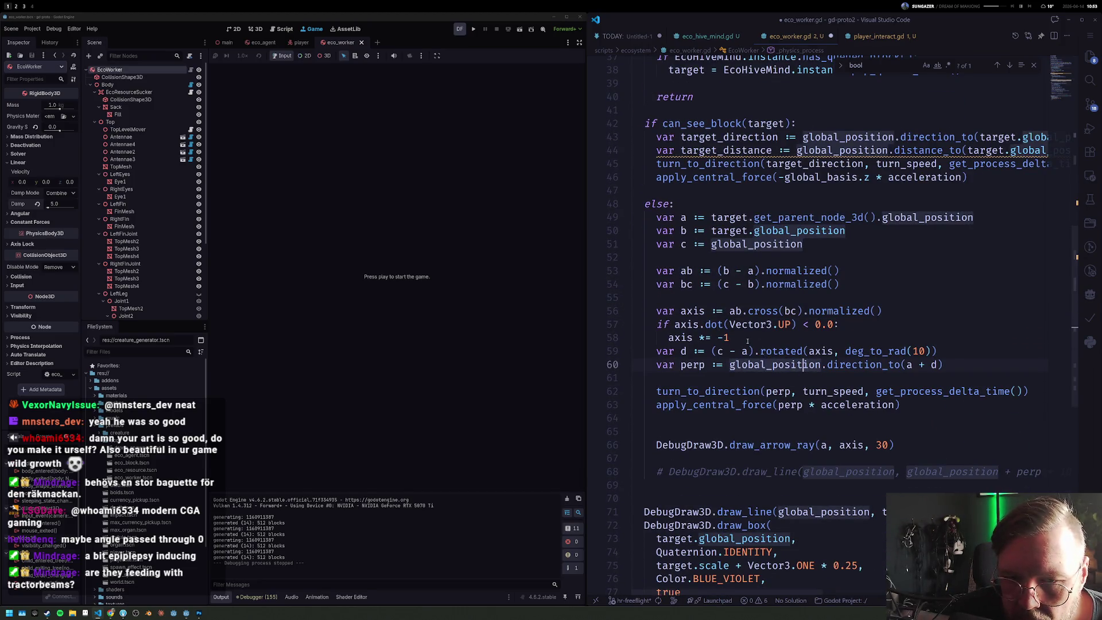
click(686, 313)
key(ctrl+d)
key(ctrl+d)
key(ctrl+d)
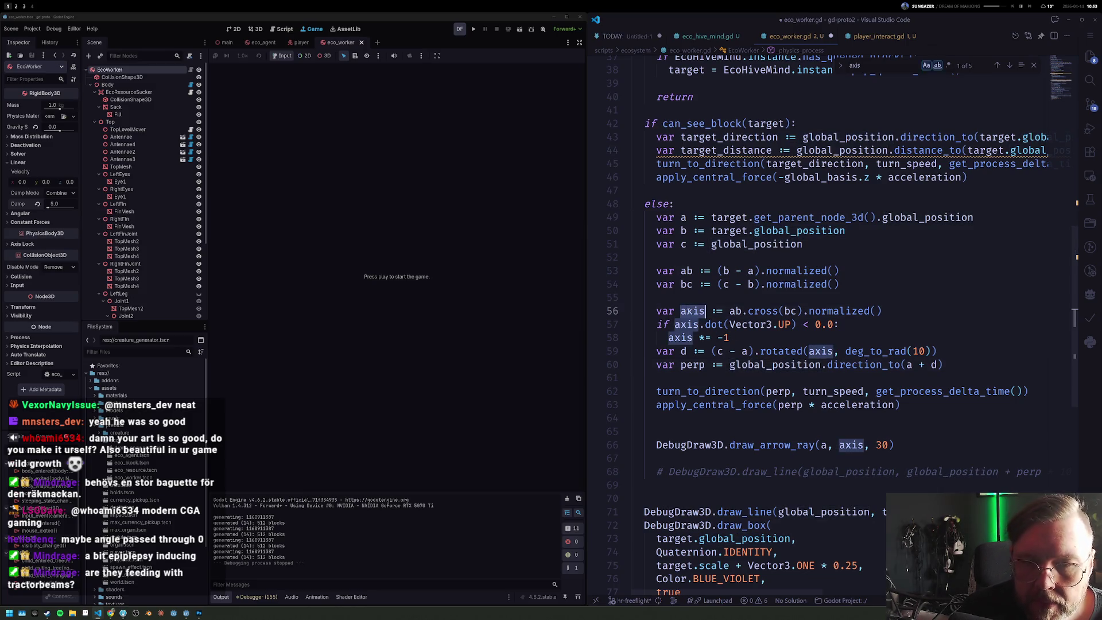
key(Left)
text(orbit_)
key(Escape)
key(Escape)
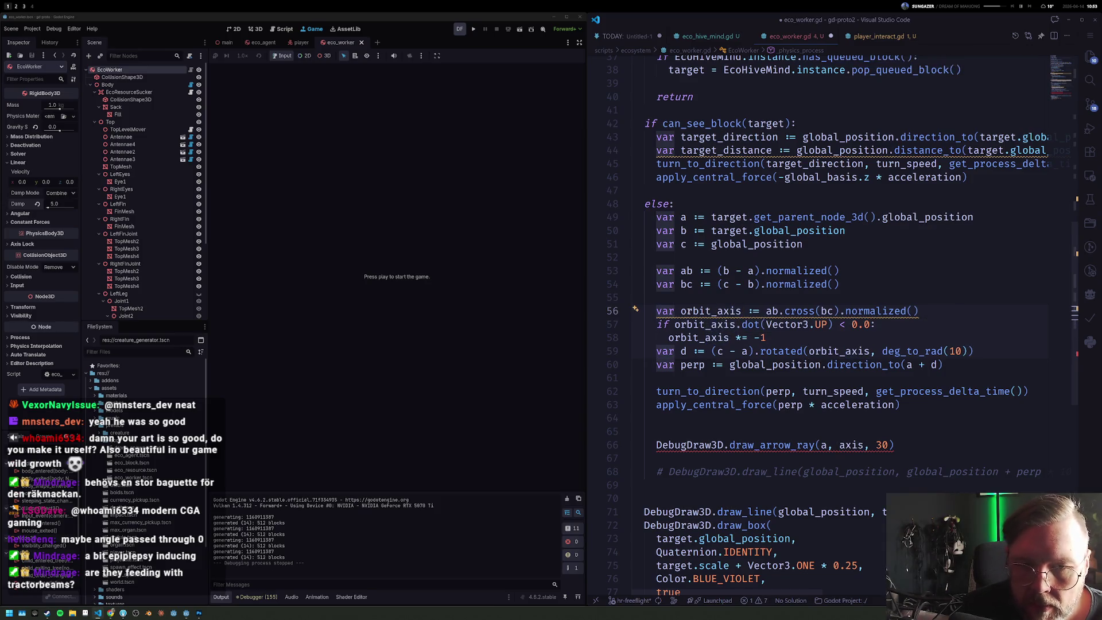
key(Delete)
key(Delete)
key(Delete)
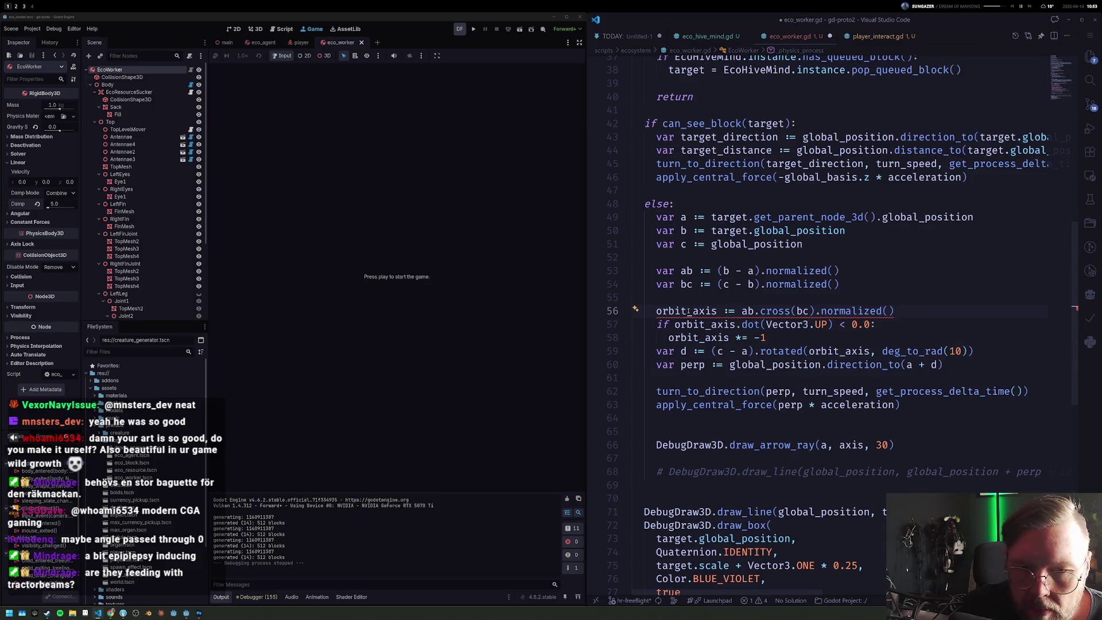
key(BackSpace)
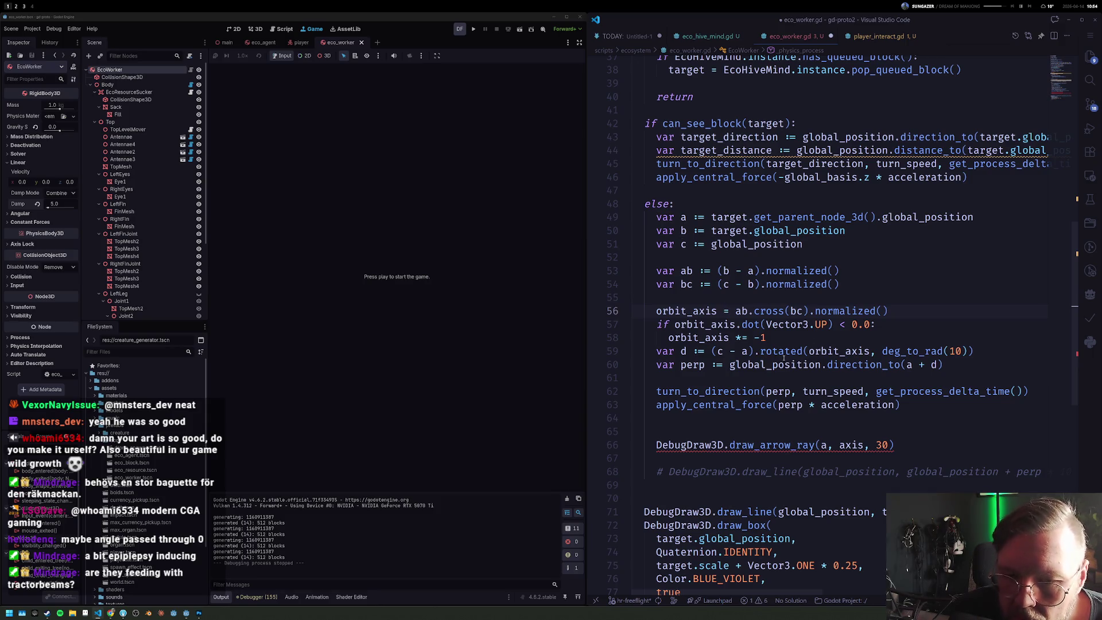
drag(652, 216, 988, 351)
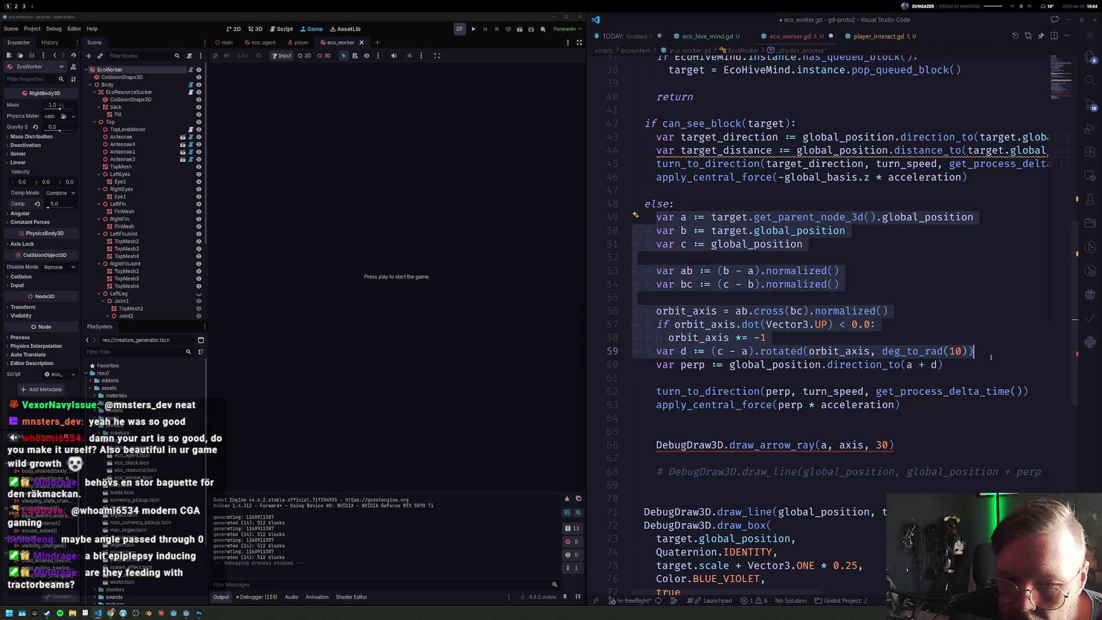
Step: Delete the selected a, b, c, ab, bc and orbit_axis setup lines so else starts at d
drag(991, 356, 993, 342)
key(ctrl+c)
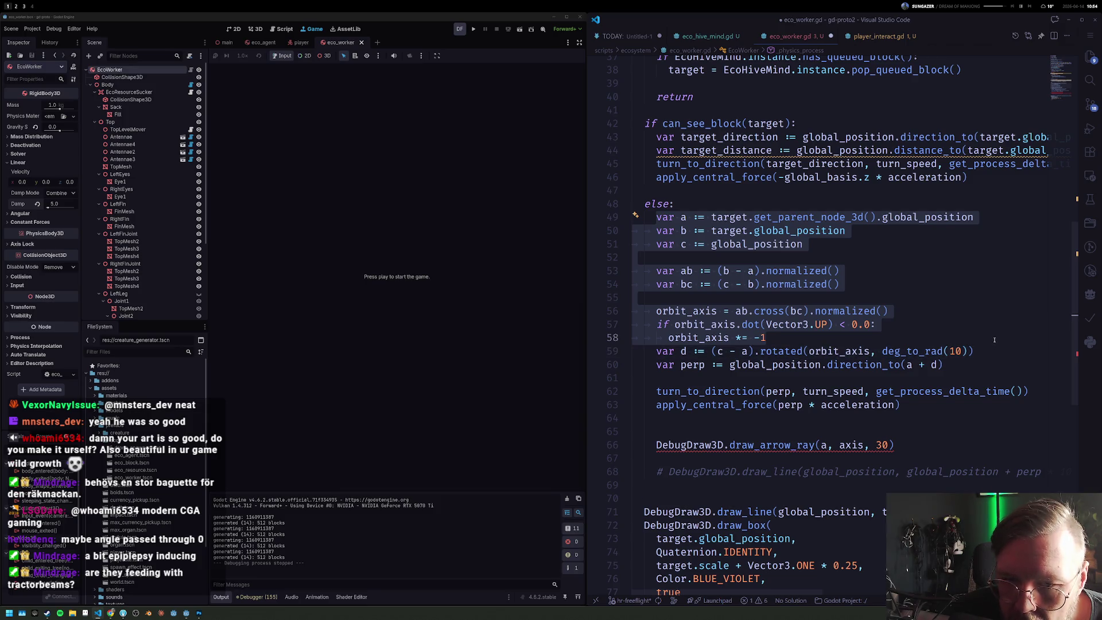
key(BackSpace)
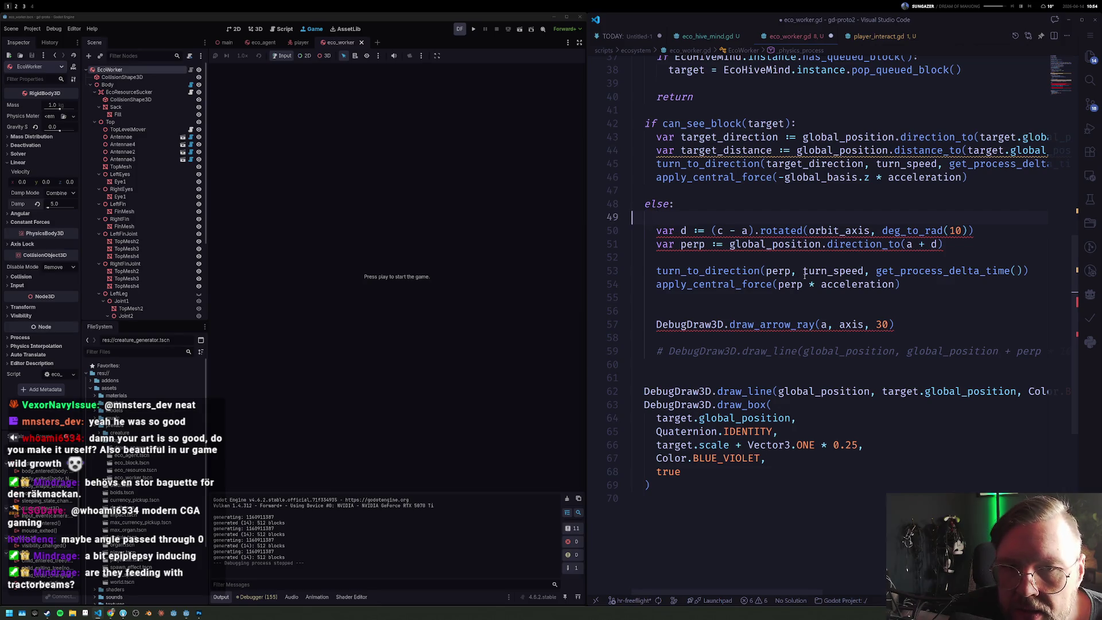
key(BackSpace)
scroll(725, 229, up, 1)
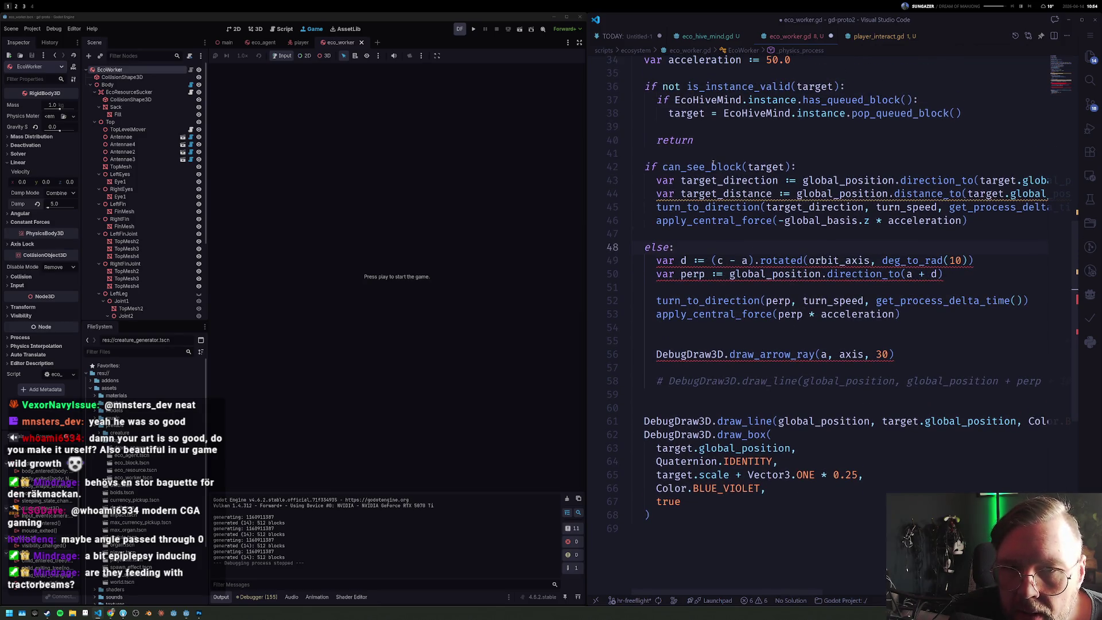
scroll(713, 258, up, 2)
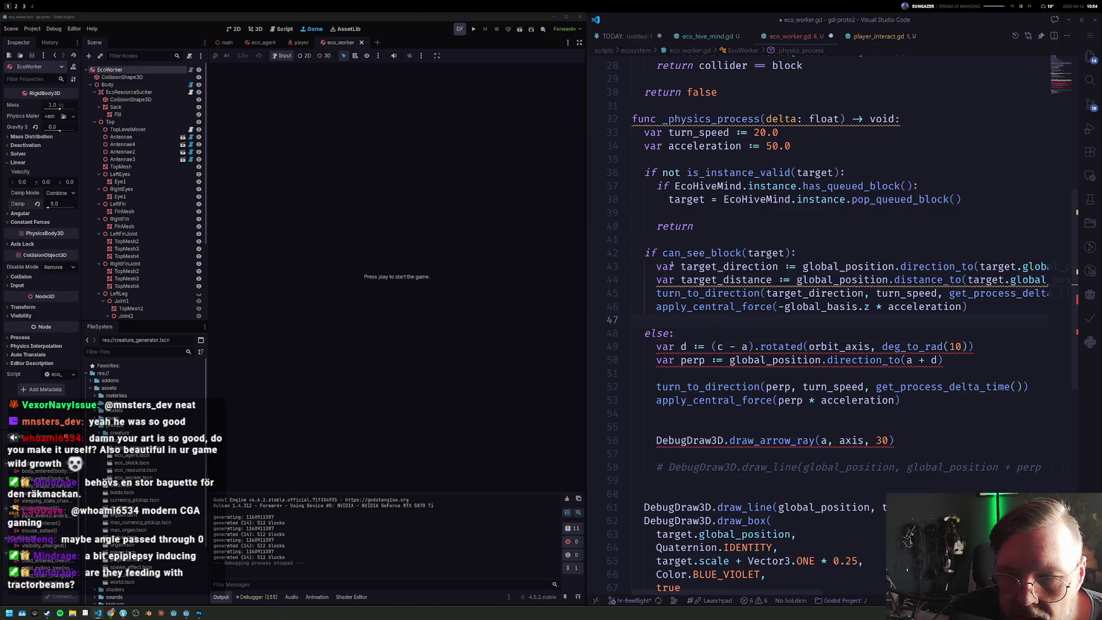
scroll(726, 272, up, 3)
scroll(726, 271, up, 3)
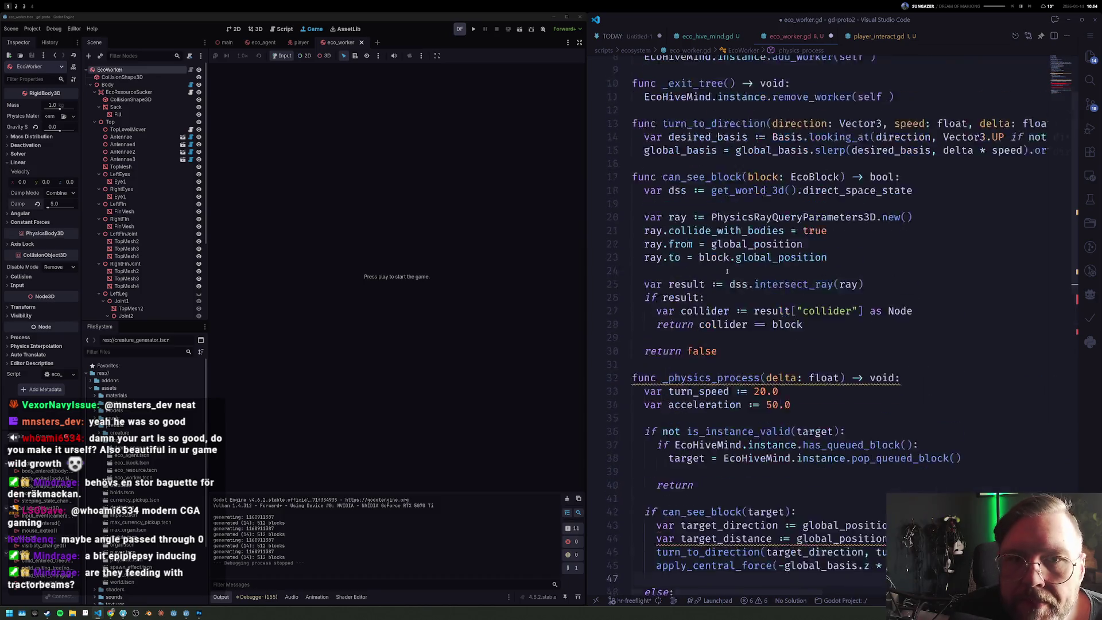
scroll(726, 272, up, 3)
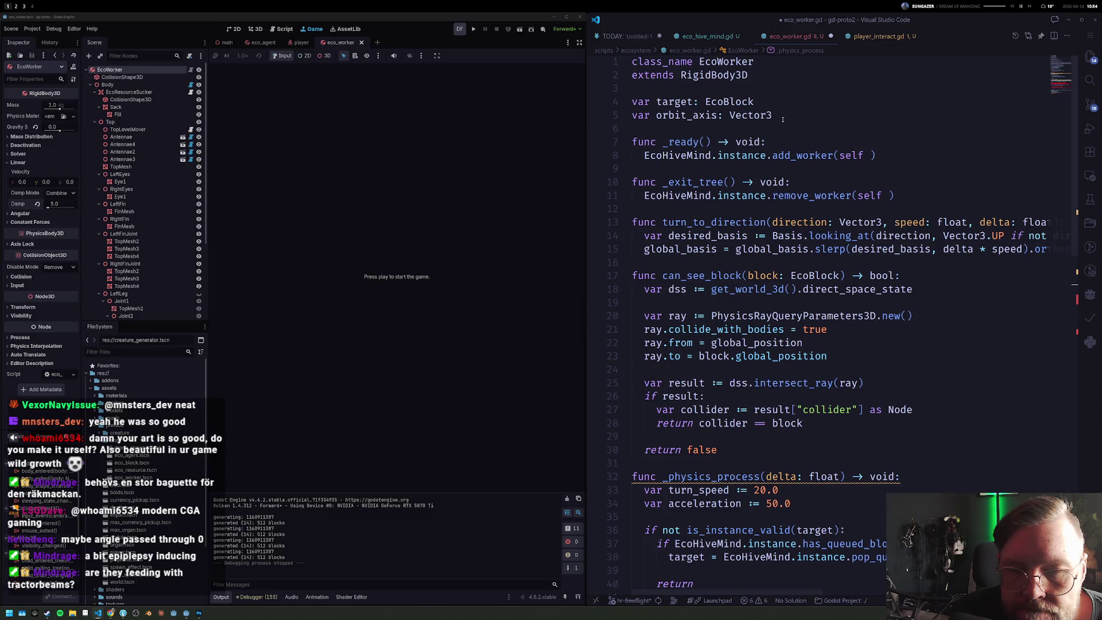
Step: Start a set_target(_target: EcoBlock) function right after the orbit_axis declaration
click(719, 305)
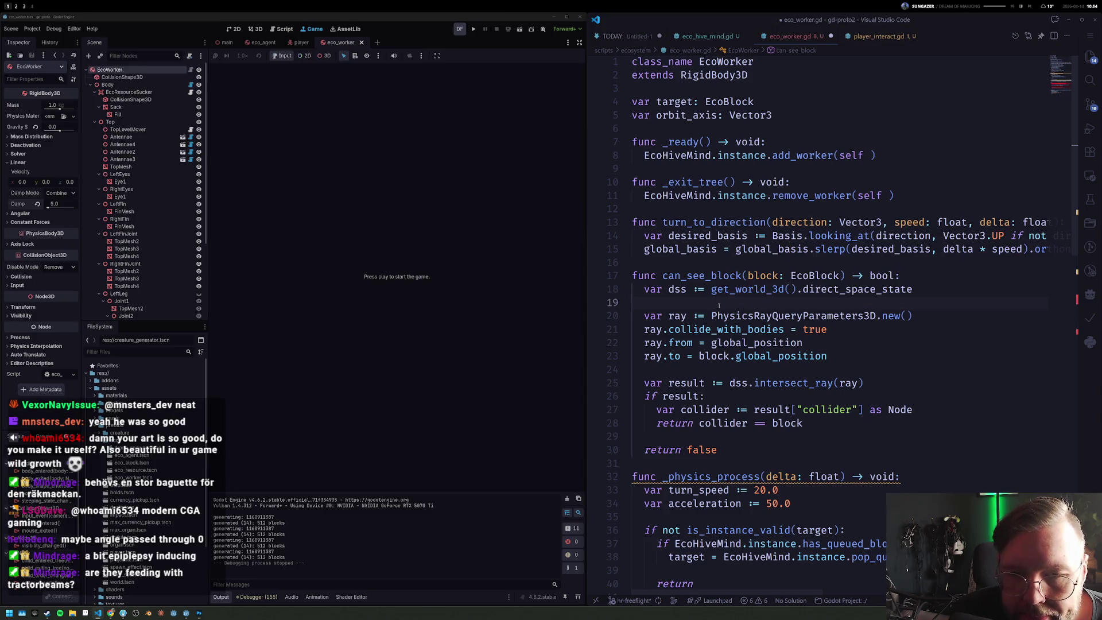
scroll(716, 336, down, 3)
scroll(714, 344, down, 3)
scroll(712, 356, up, 6)
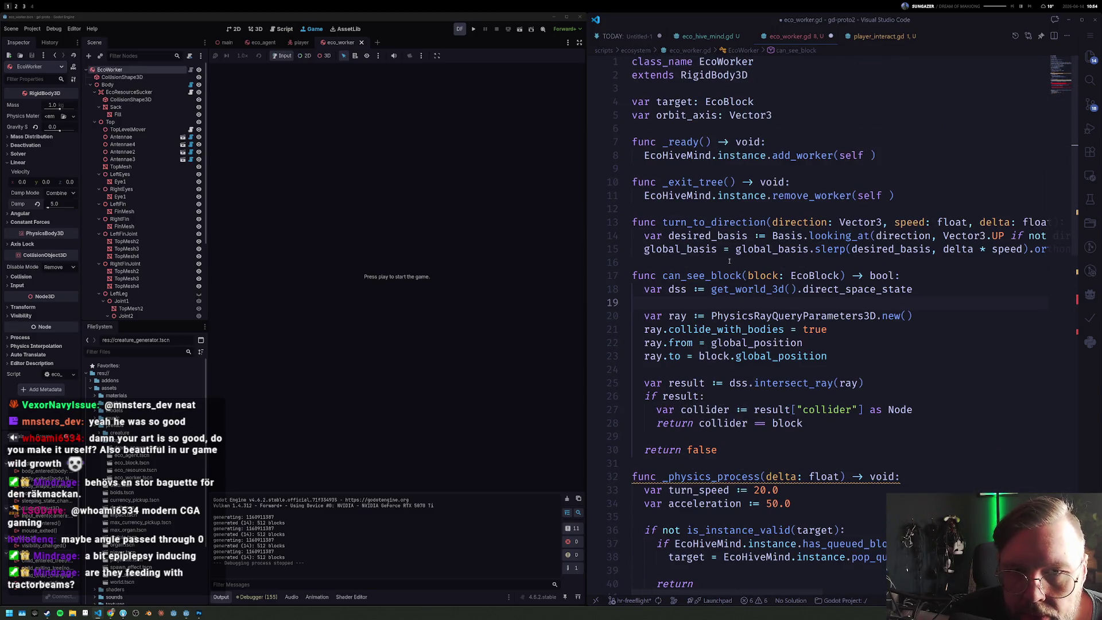
click(773, 115)
key(Return)
key(Return)
text(func set_target()
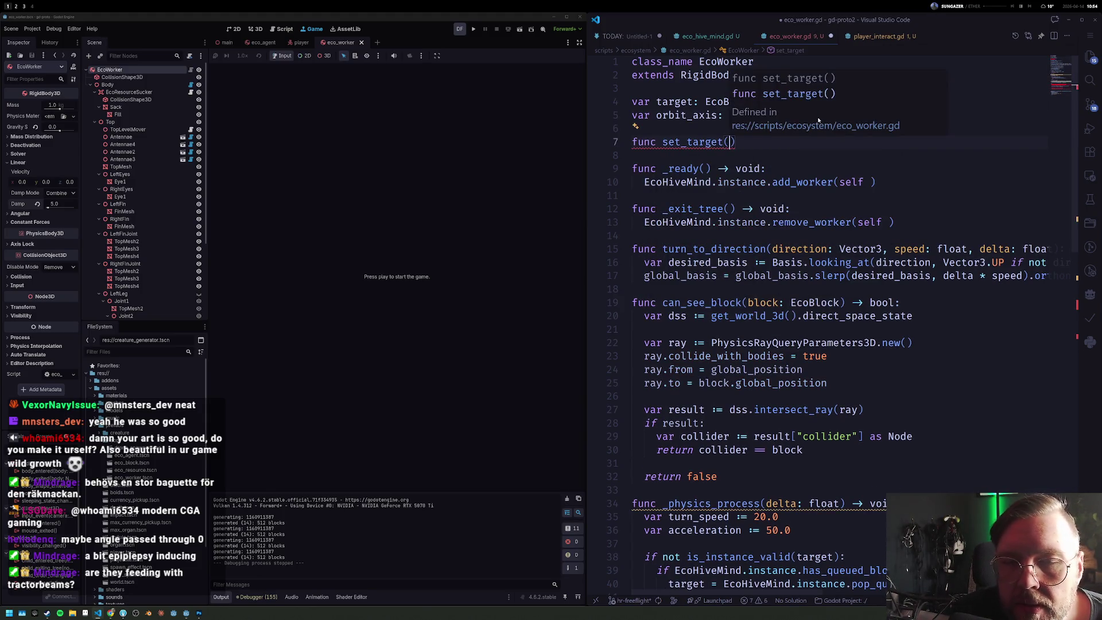
text(t)
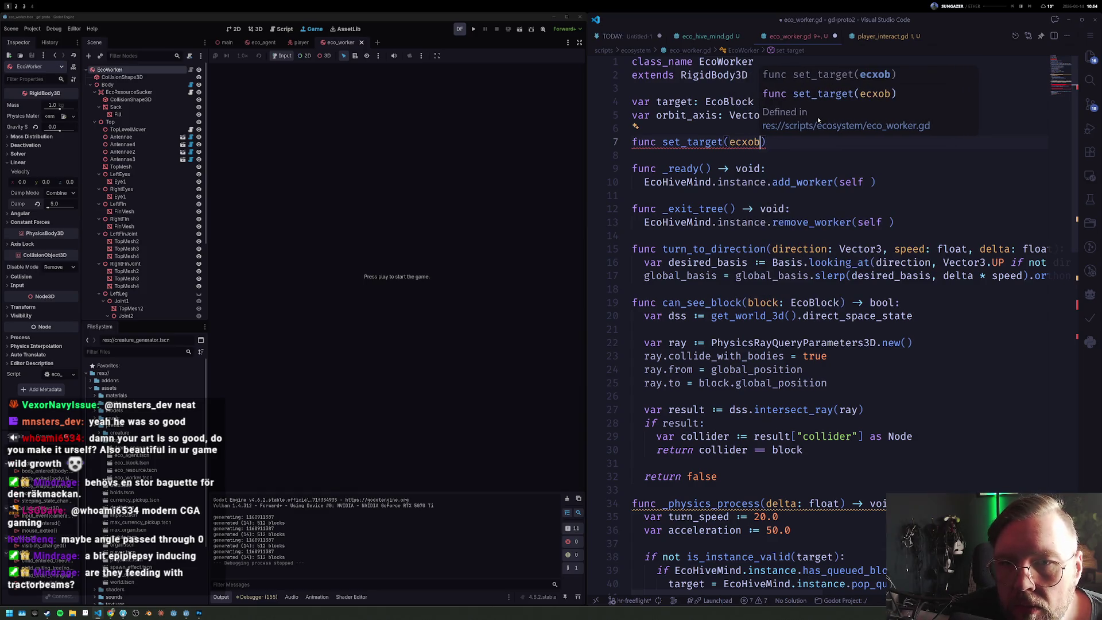
key(BackSpace)
text(_target:ecobl)
key(Return)
text():)
key(Return)
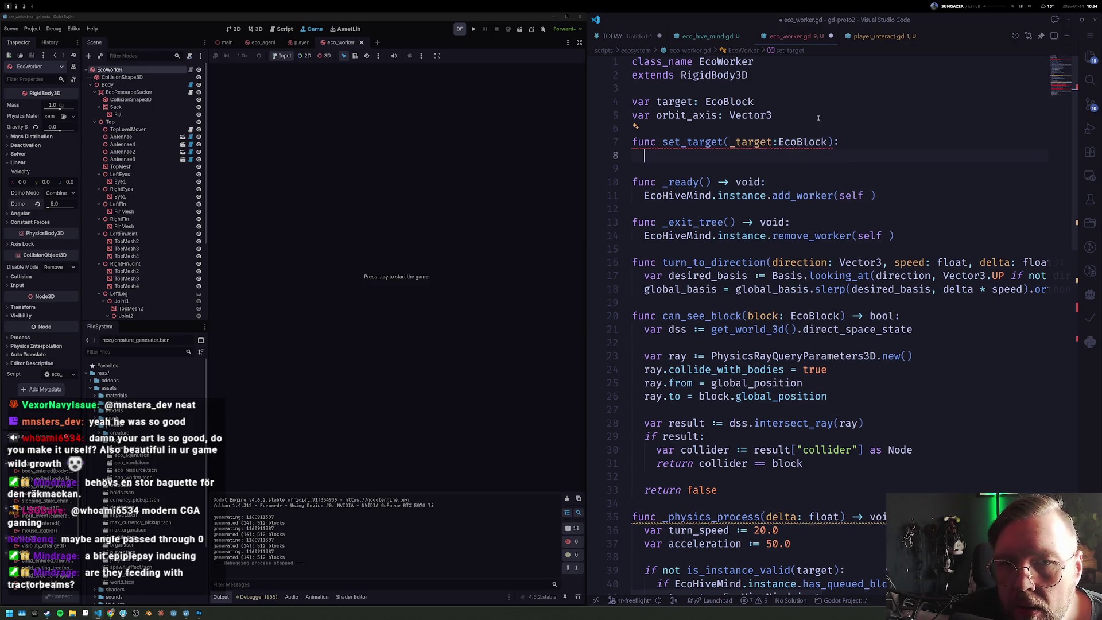
Step: Paste the a/b/c/ab/bc/orbit_axis block into set_target, outdent it and add 'target = _target' first
key(ctrl+v)
key(shift+Up)
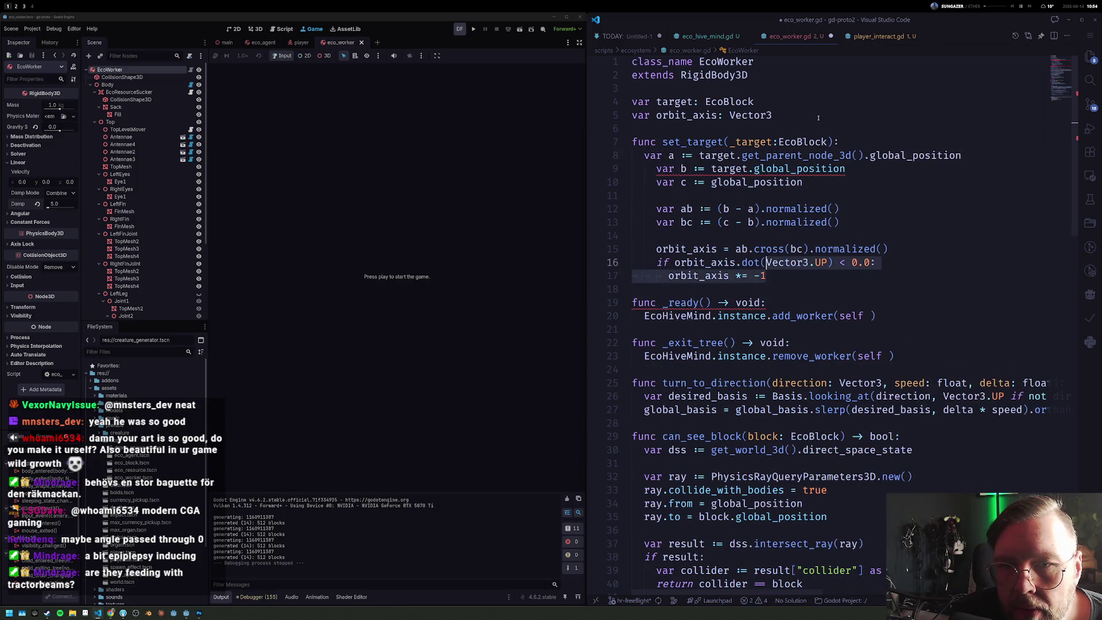
key(shift+Up)
key(shift+Up)
key(shift+Up)
key(shift+Up)
key(shift+Up)
key(shift+Tab)
key(Up)
key(ctrl+shift+Return)
text(target := )
text(_target)
key(ctrl+Left)
key(ctrl+Left)
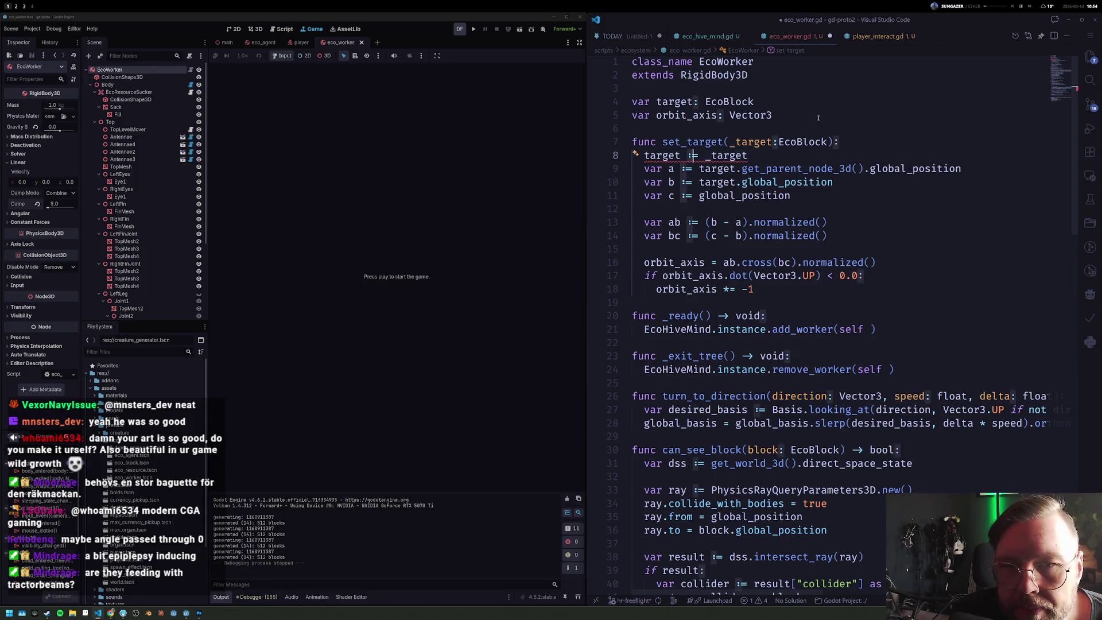
key(BackSpace)
key(Down)
key(Down)
key(Down)
key(Down)
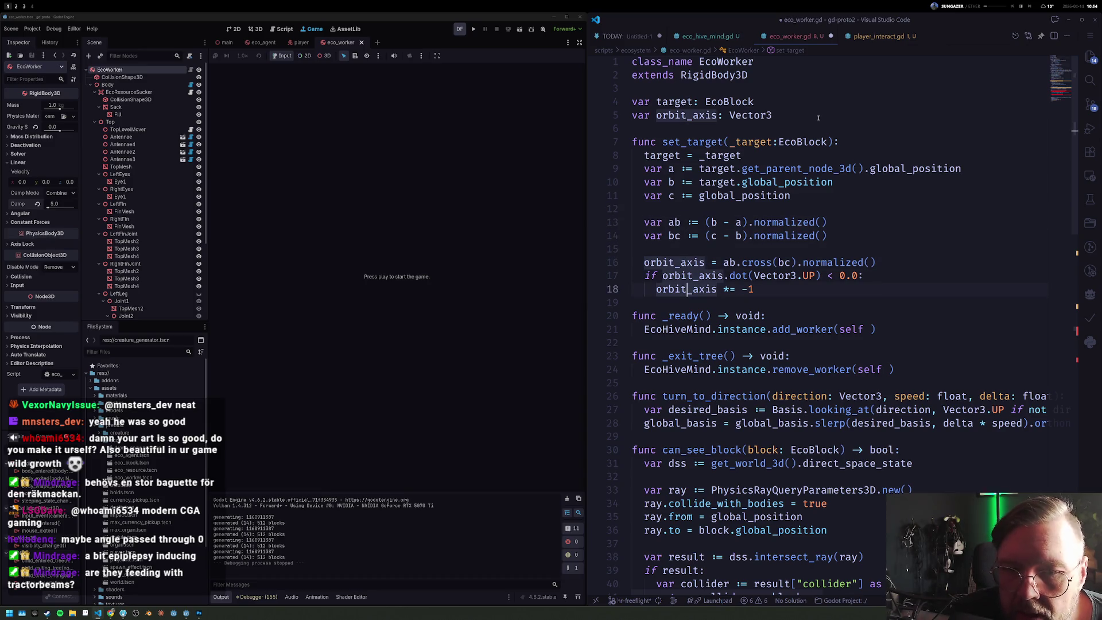
key(End)
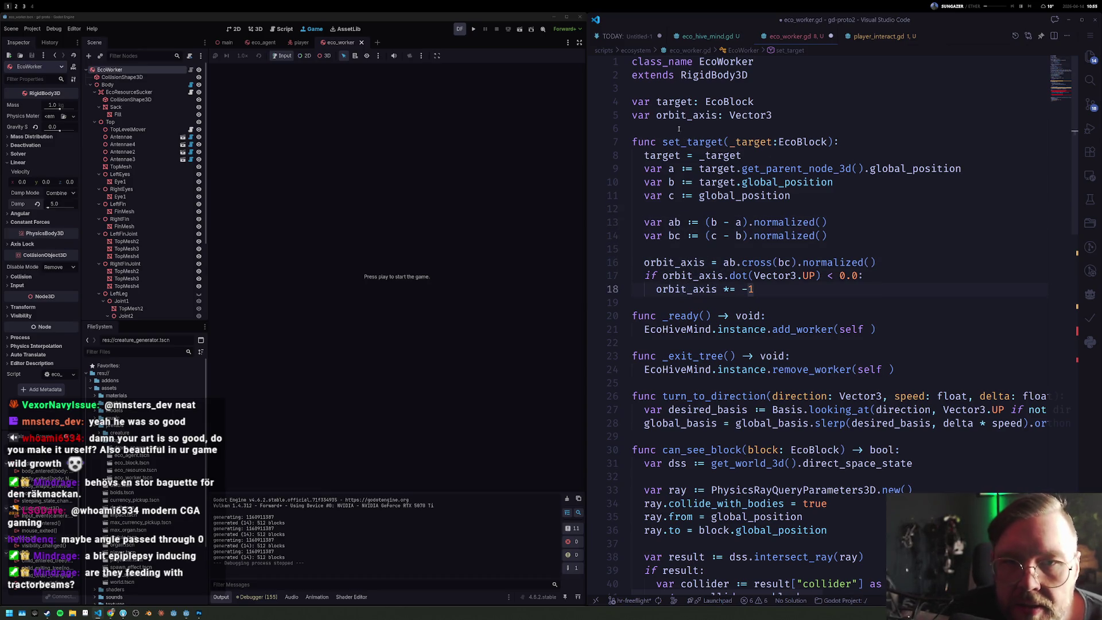
scroll(702, 353, down, 4)
scroll(703, 353, down, 1)
scroll(702, 353, down, 3)
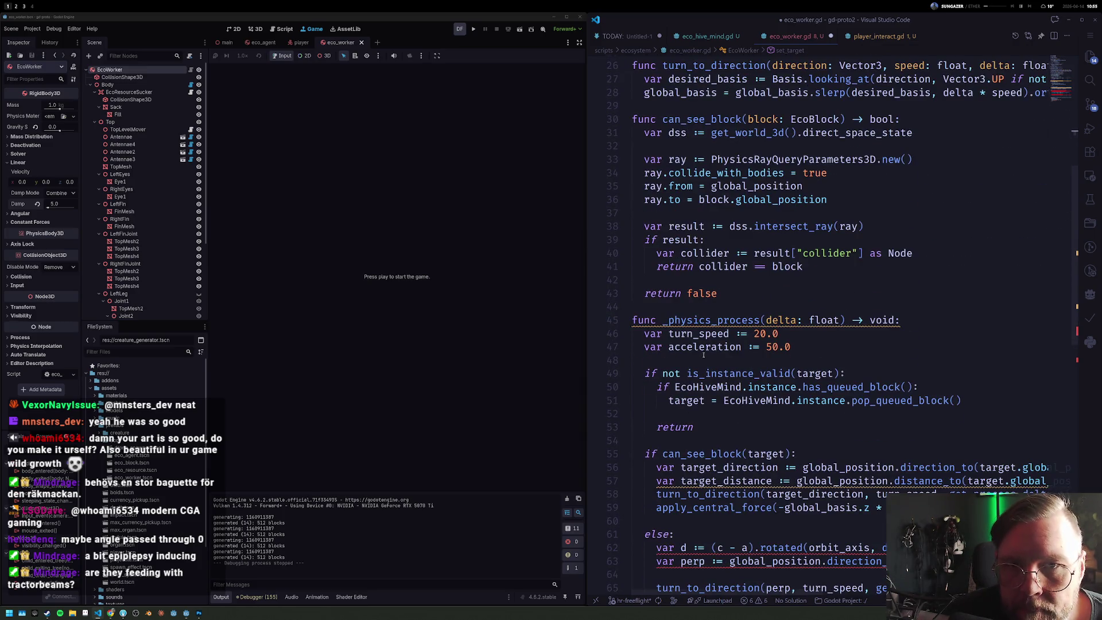
scroll(703, 353, down, 1)
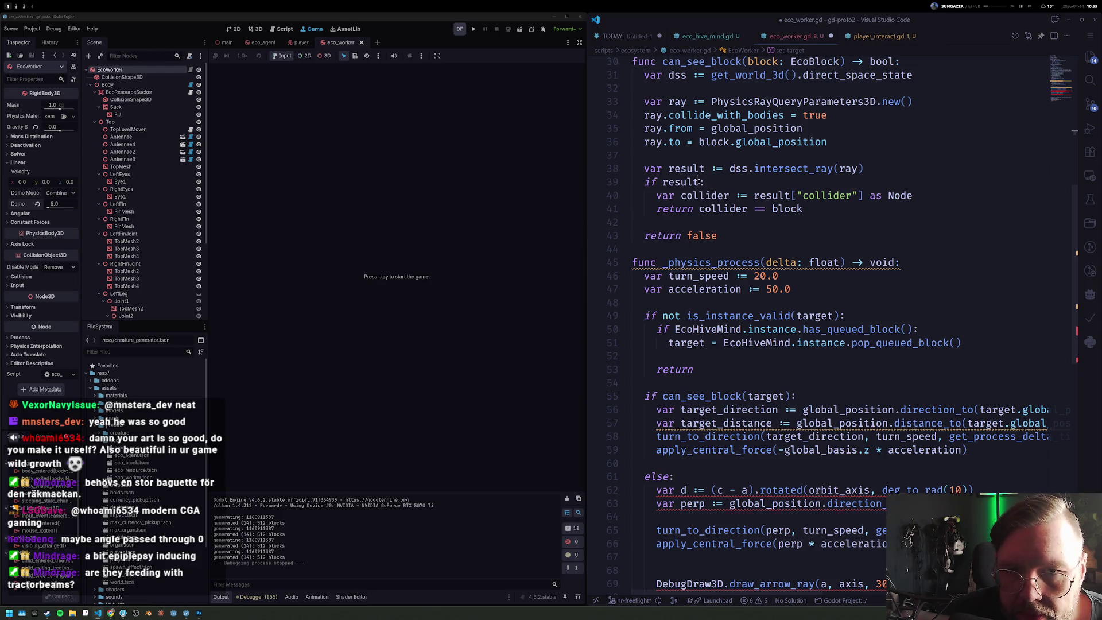
scroll(702, 262, up, 1)
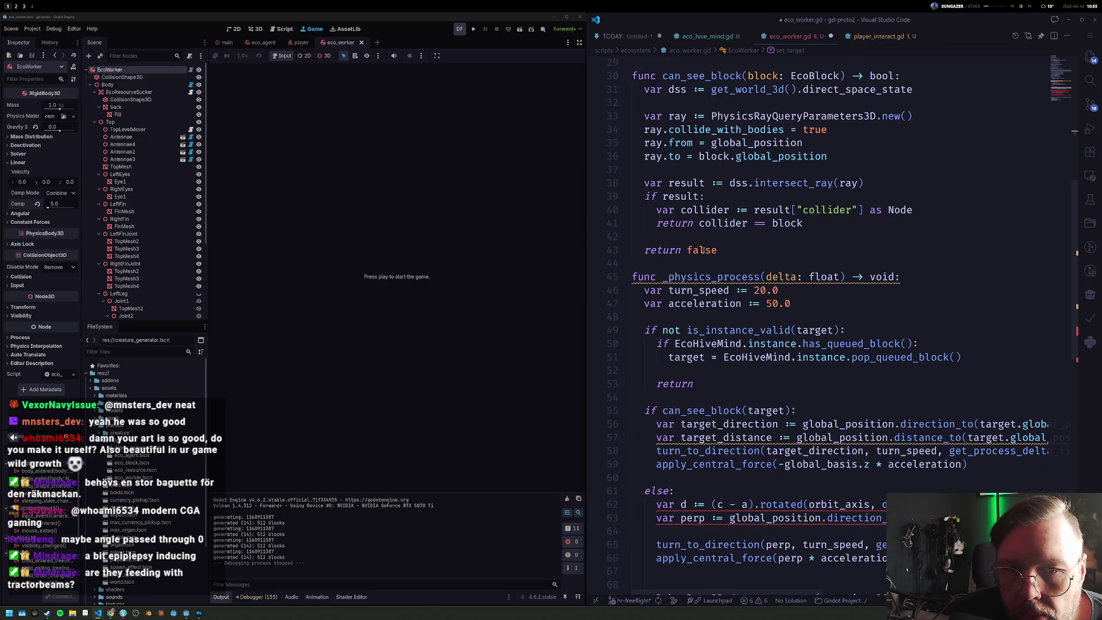
scroll(723, 321, down, 2)
scroll(723, 321, down, 2)
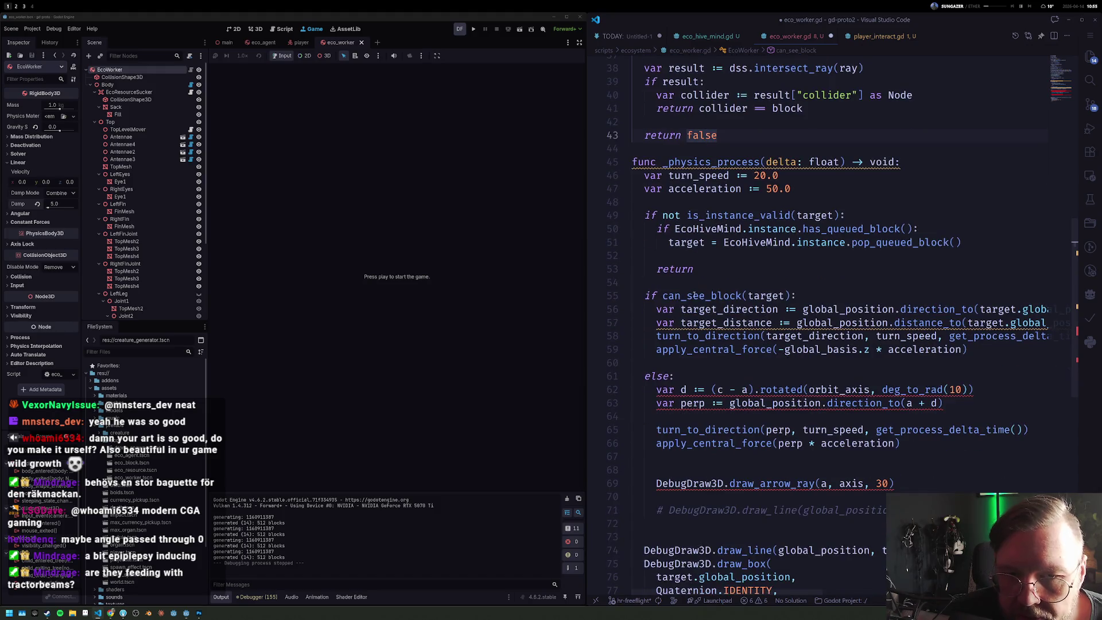
Step: Rework line 51 so the popped EcoHiveMind queued block feeds a set_target( call instead of 'target ='
click(860, 229)
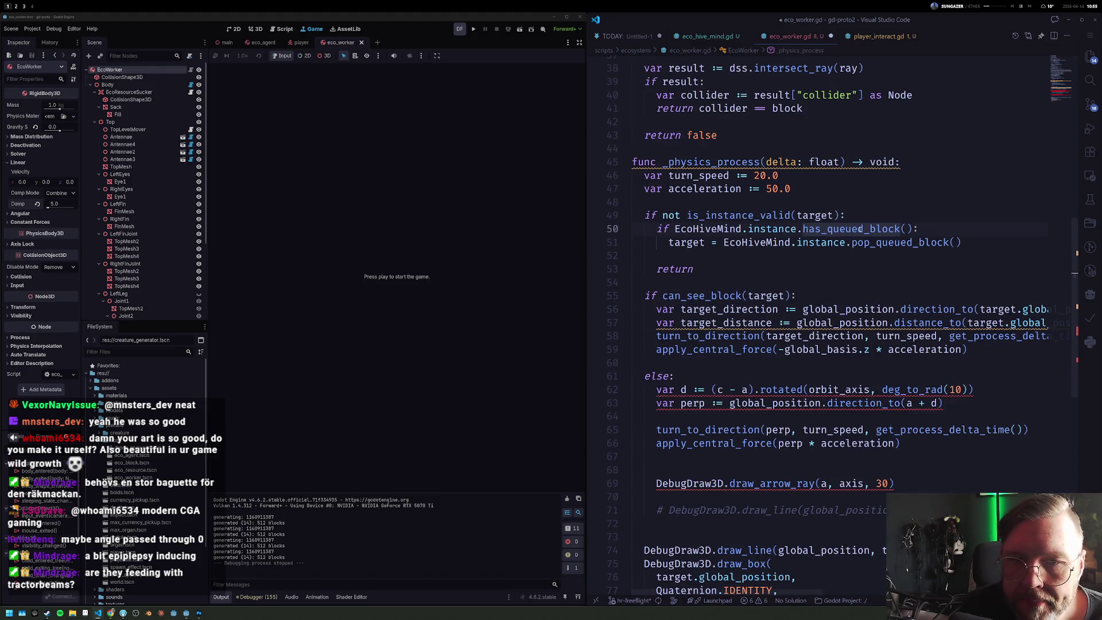
key(Down)
key(Down)
key(ctrl+Right)
key(ctrl+Right)
key(ctrl+Right)
key(ctrl+Left)
key(ctrl+Left)
key(ctrl+Left)
text(_)
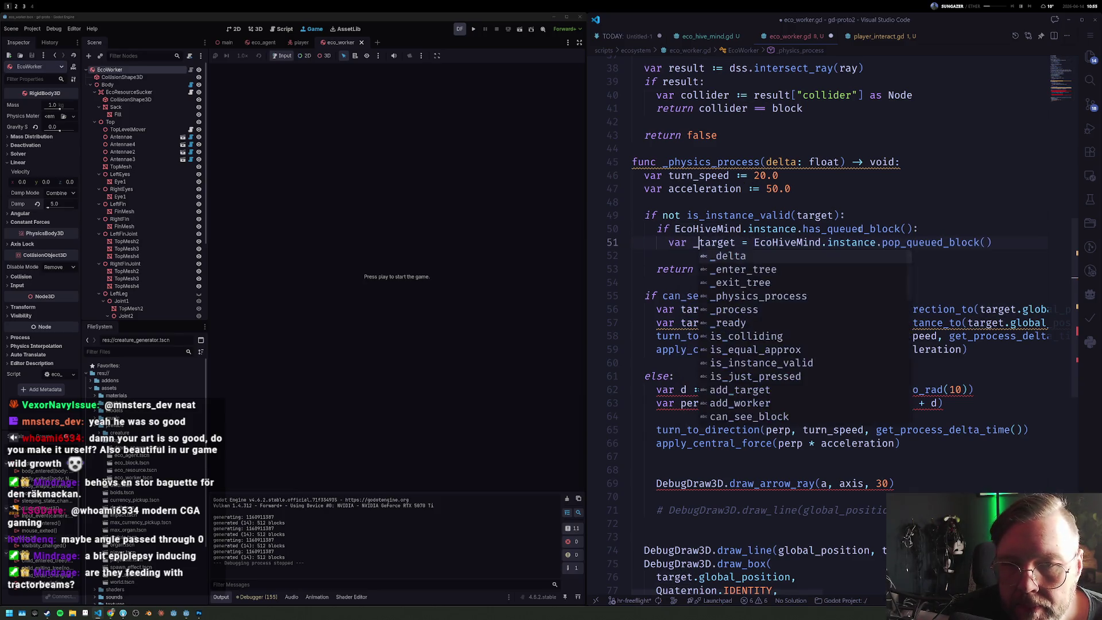
key(Home)
text(var)
key(End)
key(Return)
text(if )
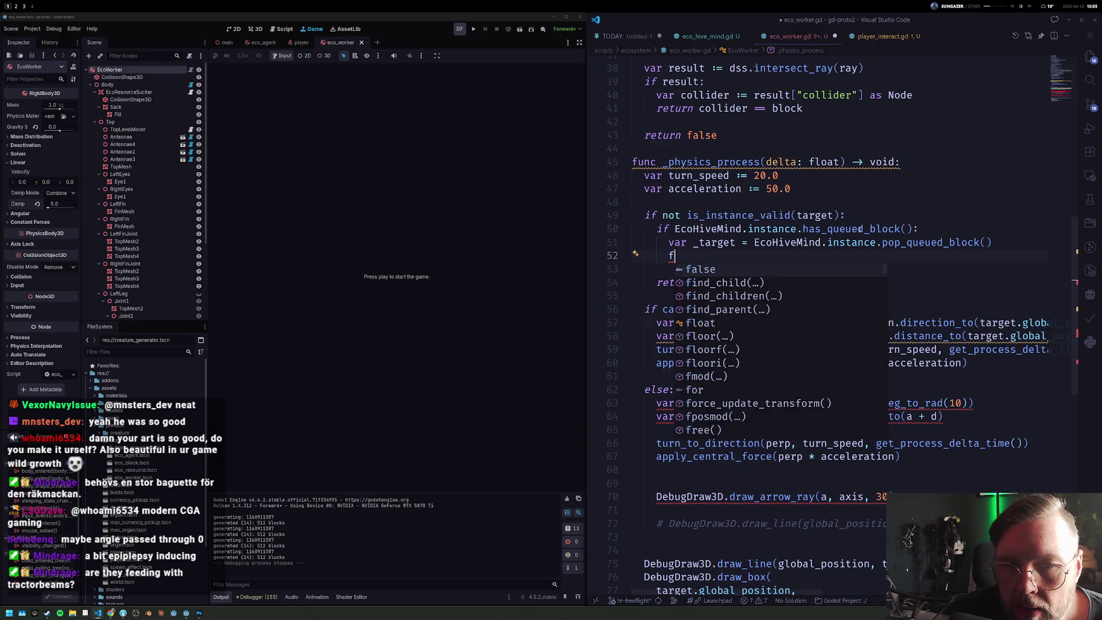
text(target)
key(ctrl+BackSpace)
key(ctrl+BackSpace)
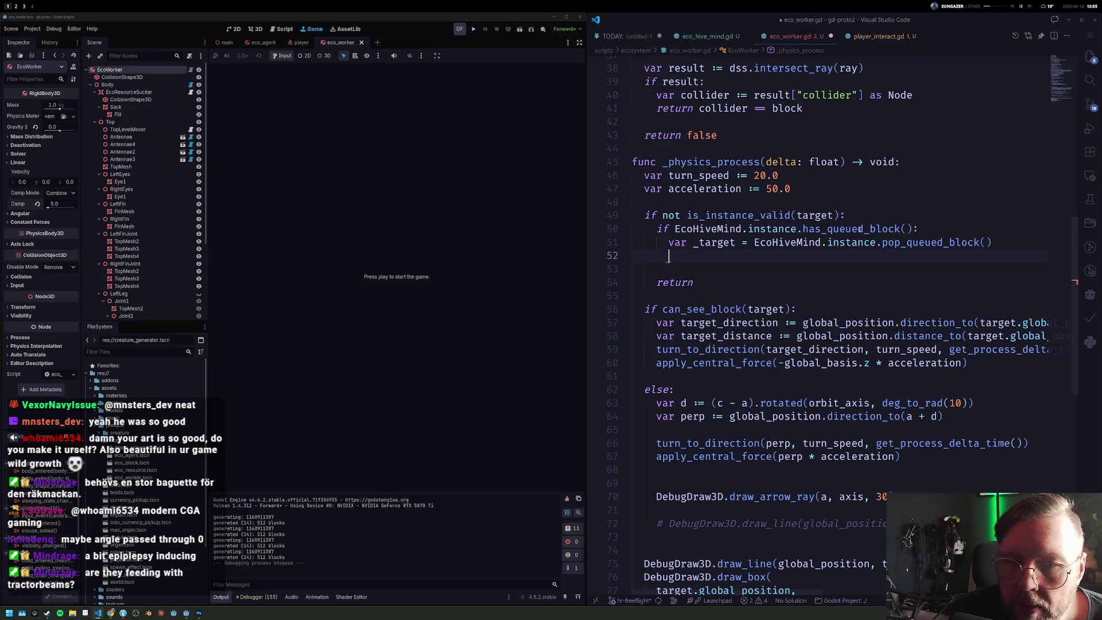
key(Up)
key(ctrl+Right)
Step: Remove the leftover local _target declaration and the extra blank lines before return
key(ctrl+BackSpace)
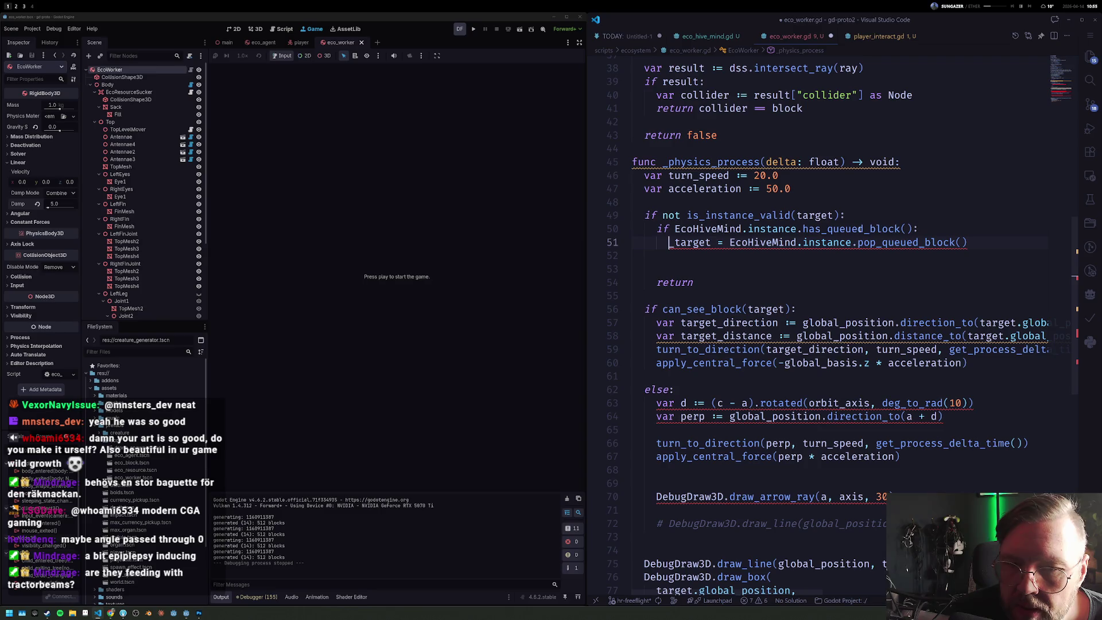
key(Delete)
key(ctrl+Delete)
key(ctrl+Delete)
text(set_target()
key(Home)
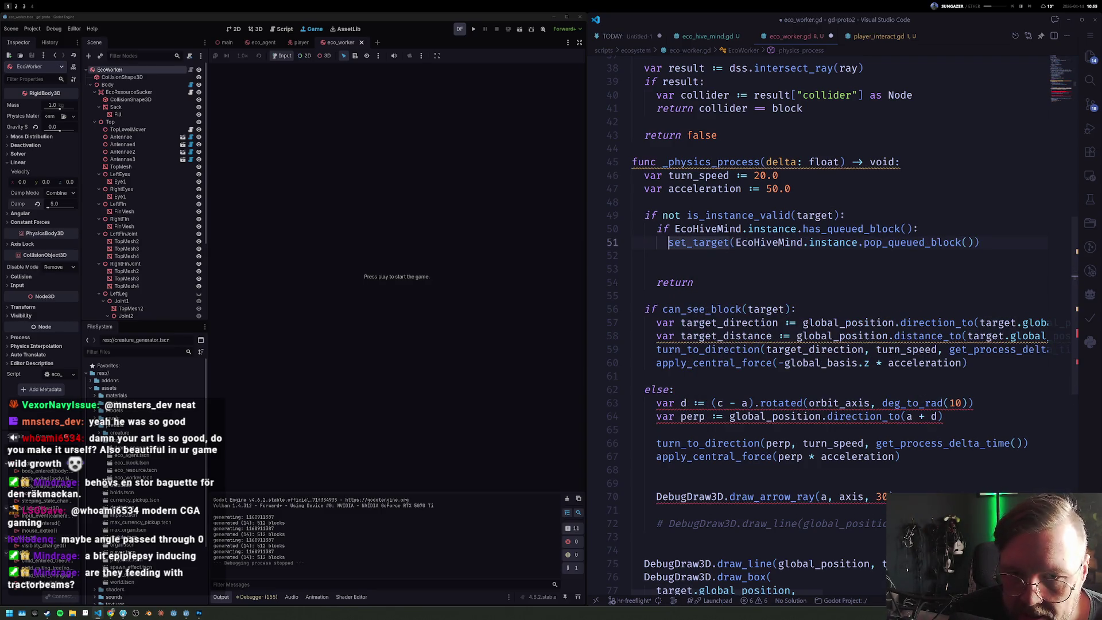
key(Down)
key(Delete)
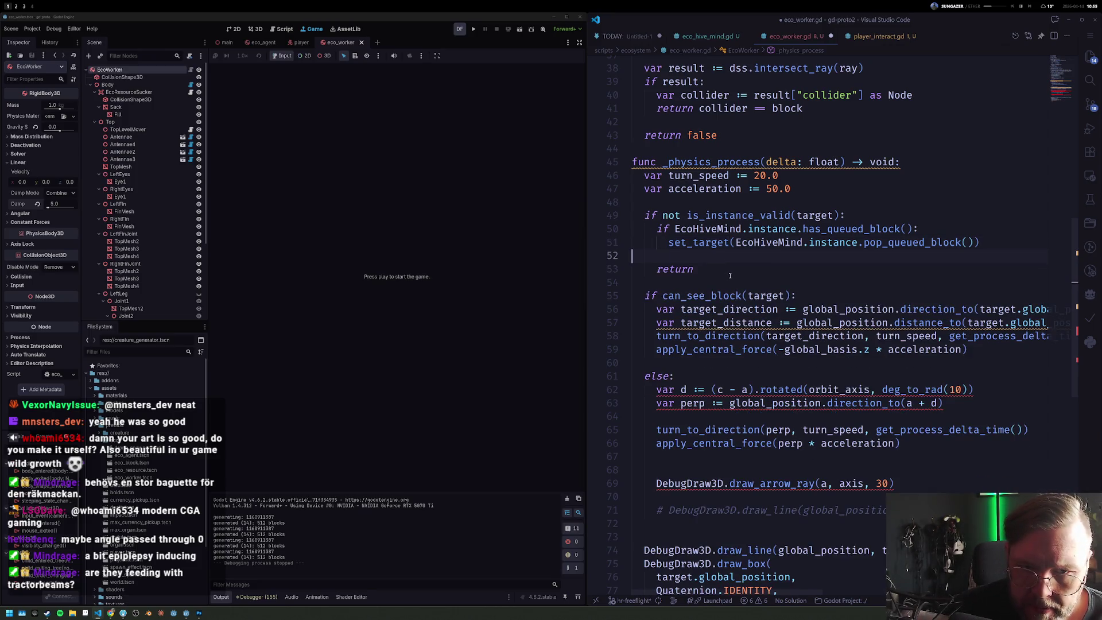
key(BackSpace)
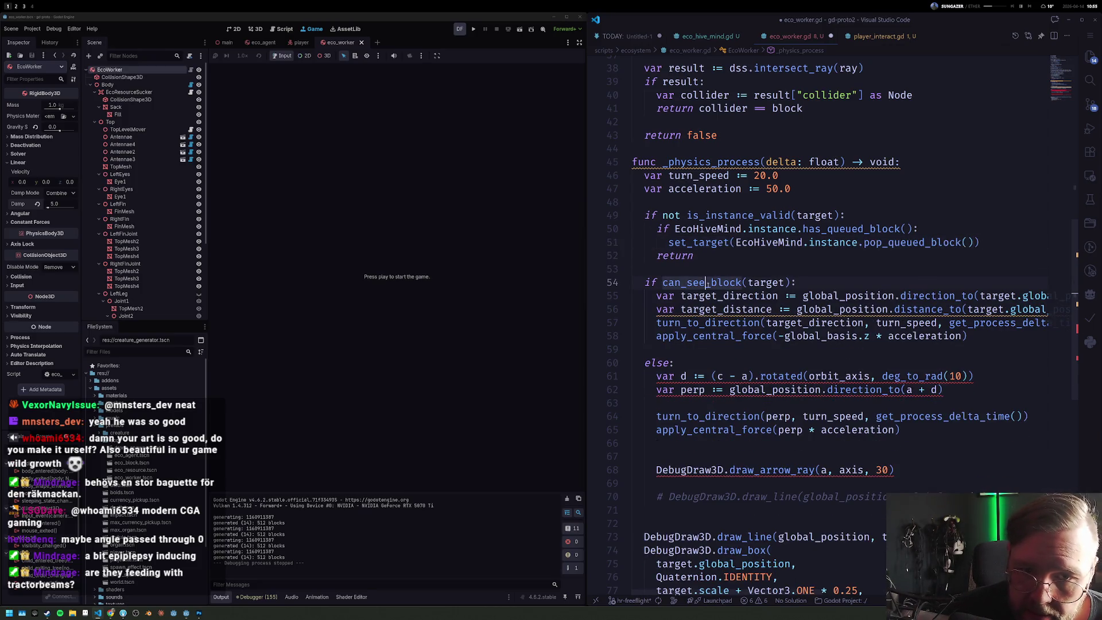
Step: Paste the var a/b/c definitions under else in _physics_process and delete the unneeded var b line
click(712, 310)
key(Home)
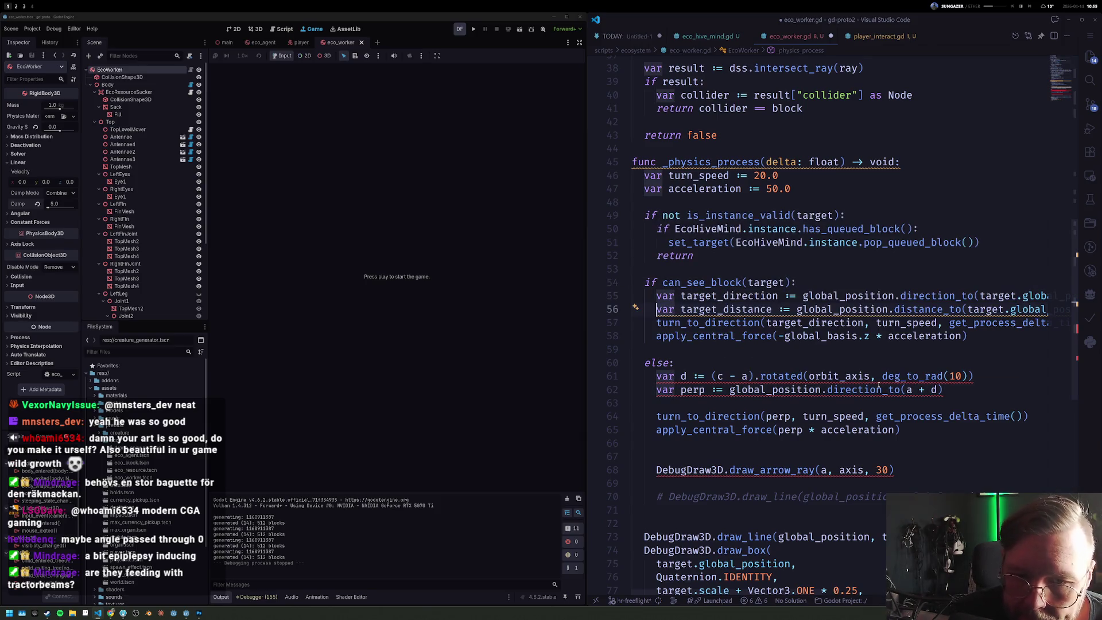
key(Down)
key(Down)
key(Down)
key(Down)
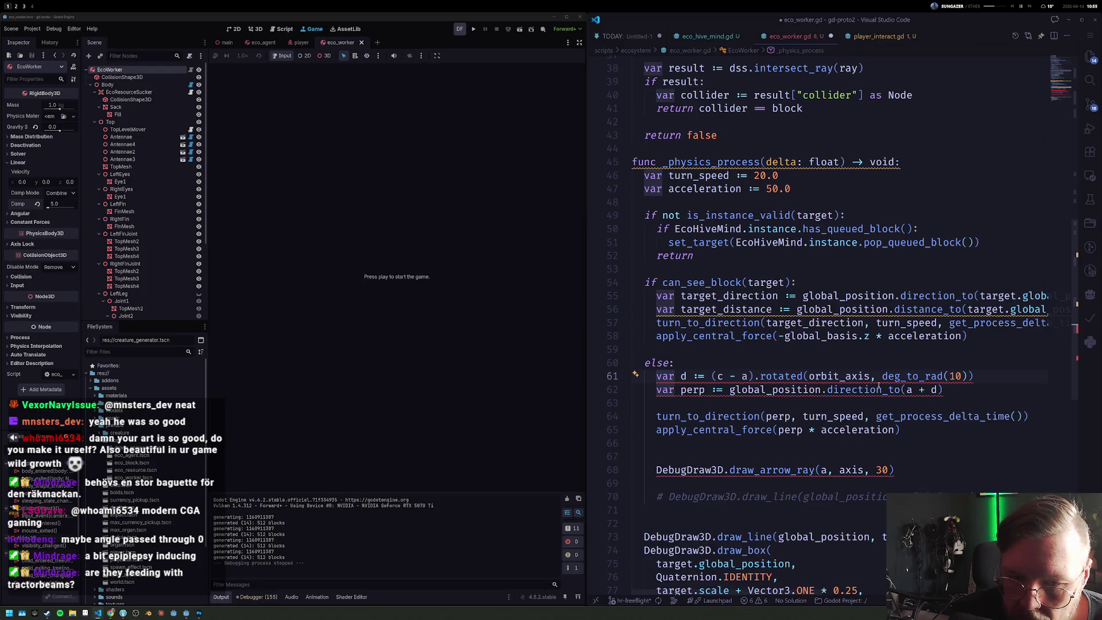
key(Right)
key(Right)
key(Right)
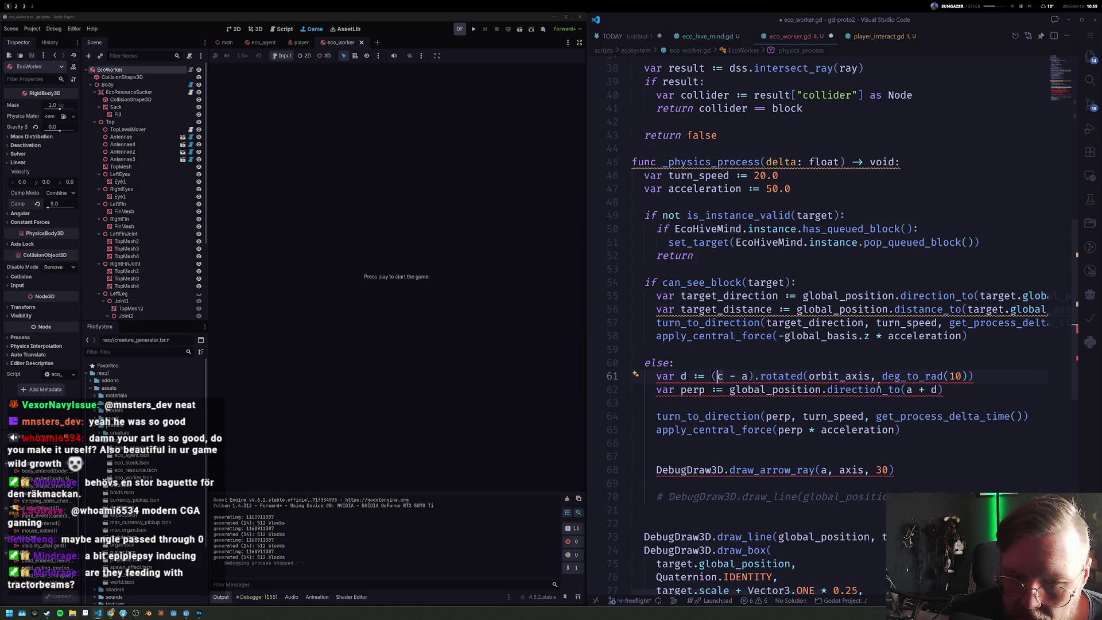
scroll(880, 385, up, 2)
scroll(827, 336, up, 4)
scroll(774, 276, up, 4)
scroll(763, 266, up, 3)
drag(644, 169, 791, 196)
key(ctrl+c)
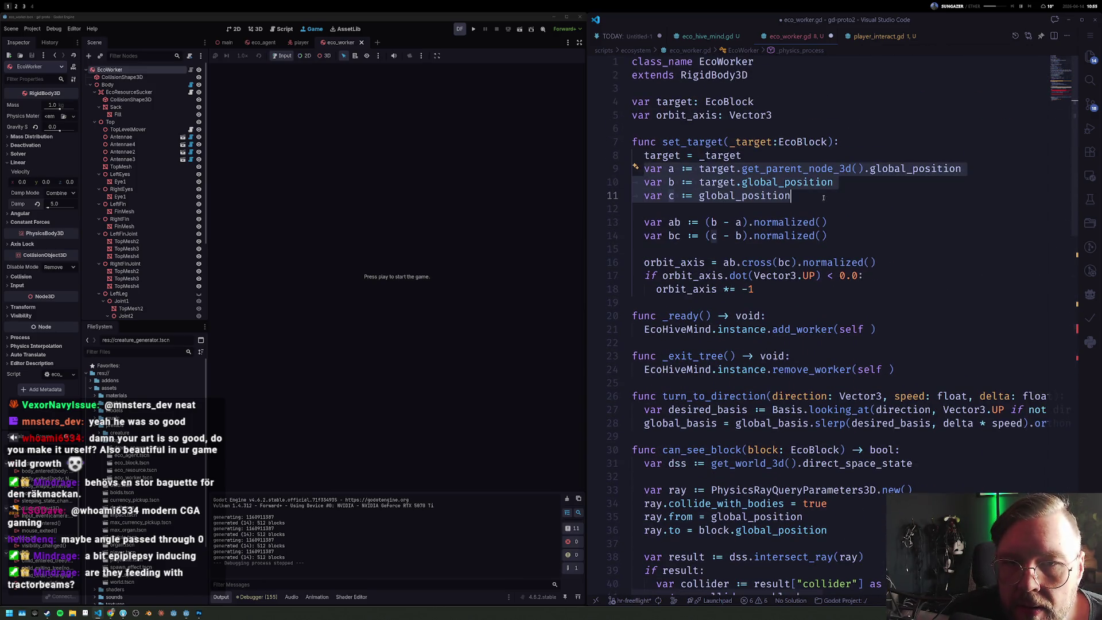
scroll(788, 362, down, 5)
scroll(787, 362, down, 4)
scroll(788, 362, down, 4)
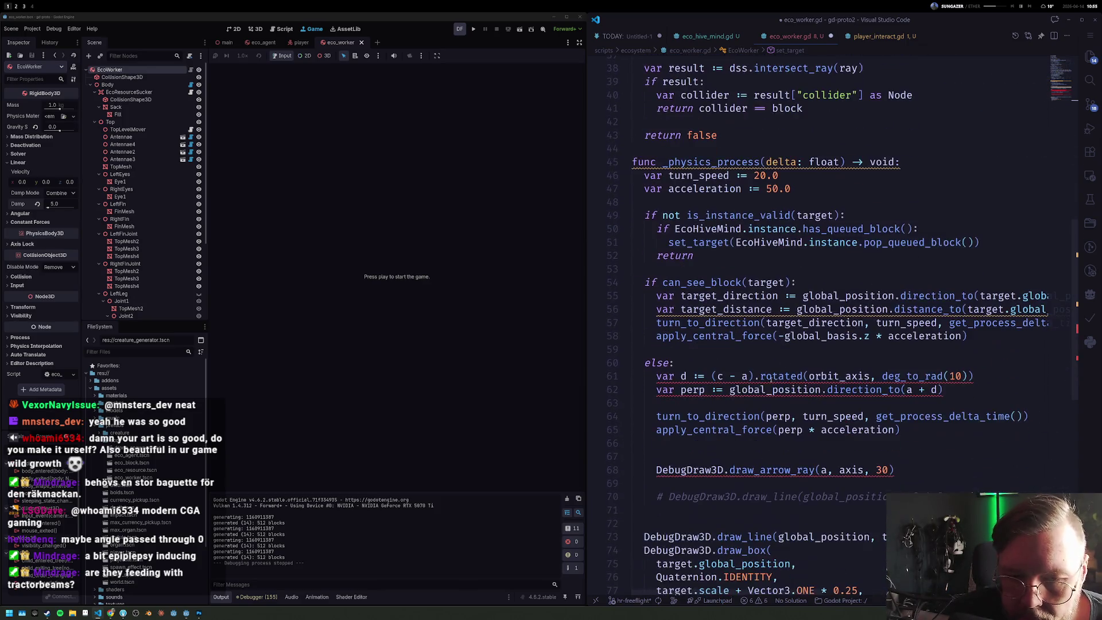
key(ctrl+v)
click(699, 403)
key(End)
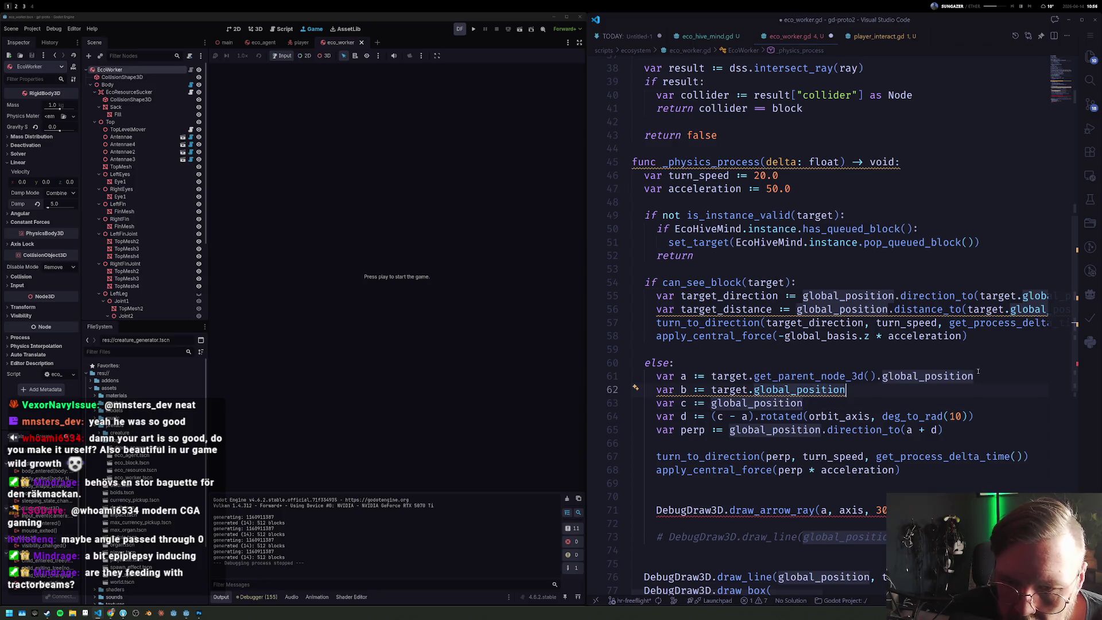
shift+click(976, 376)
key(BackSpace)
click(814, 389)
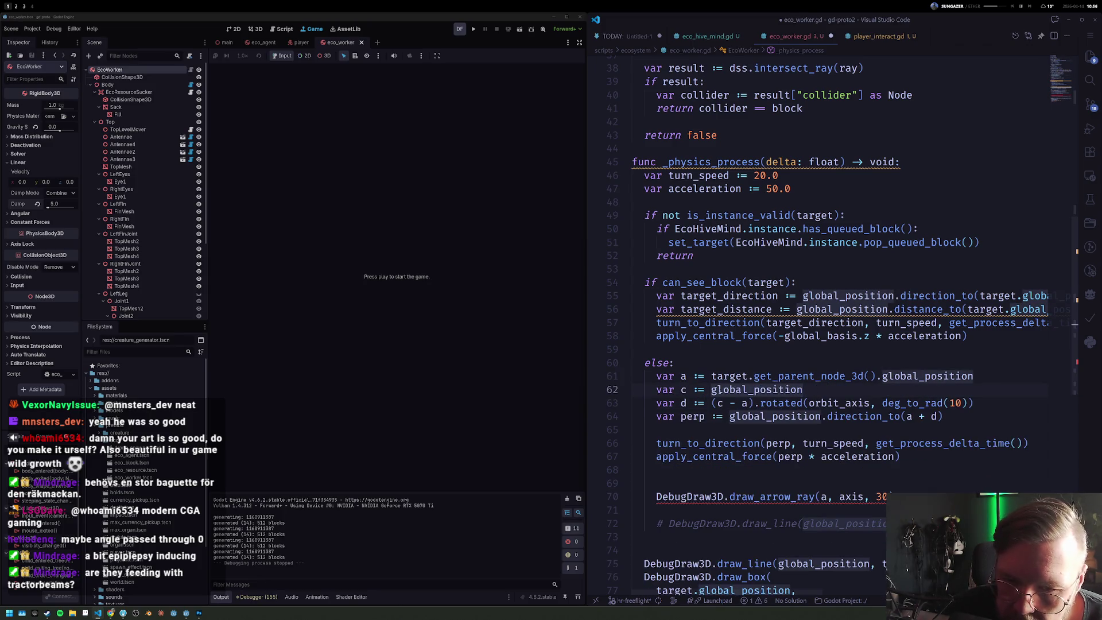
Step: Remove the DebugDraw3D.draw_arrow_ray line and switch over to the Godot editor
click(770, 428)
scroll(756, 484, down, 1)
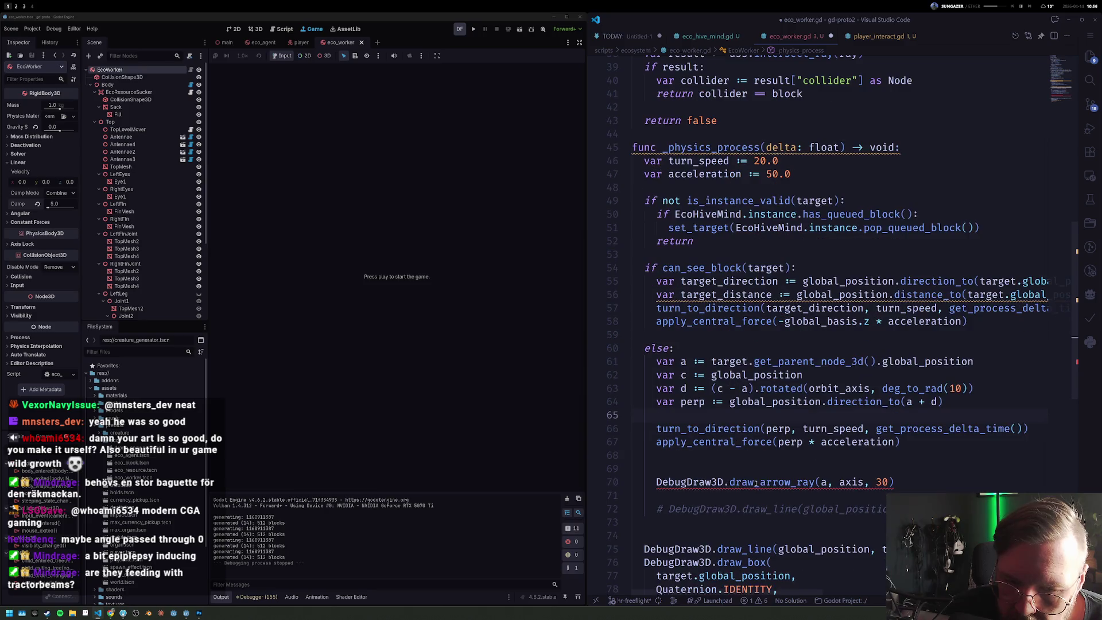
key(Up)
key(ctrl+z)
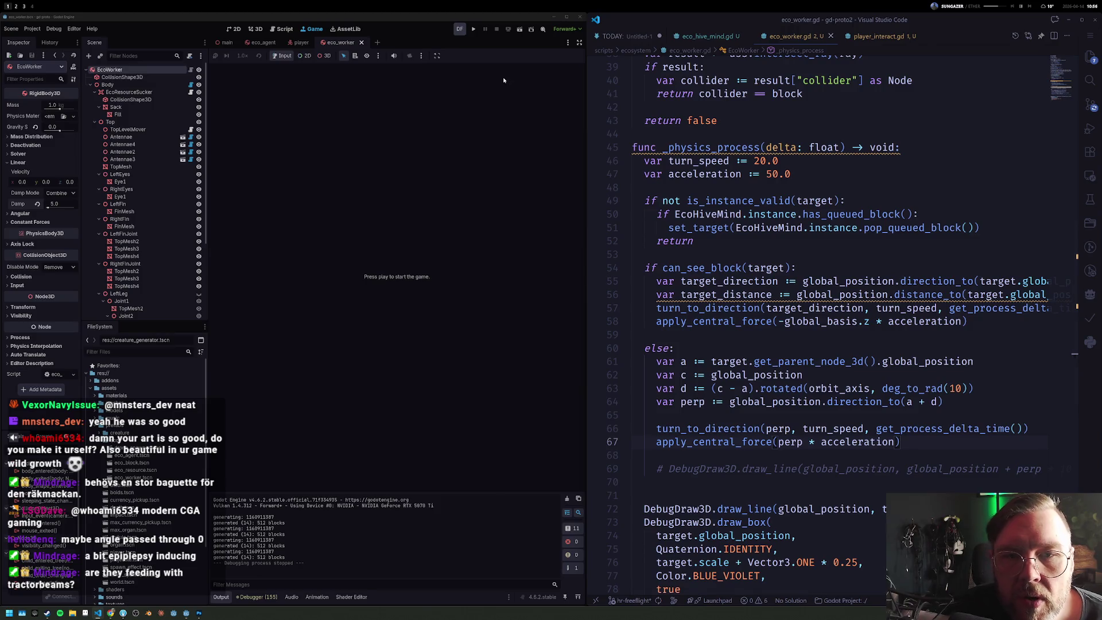
click(473, 30)
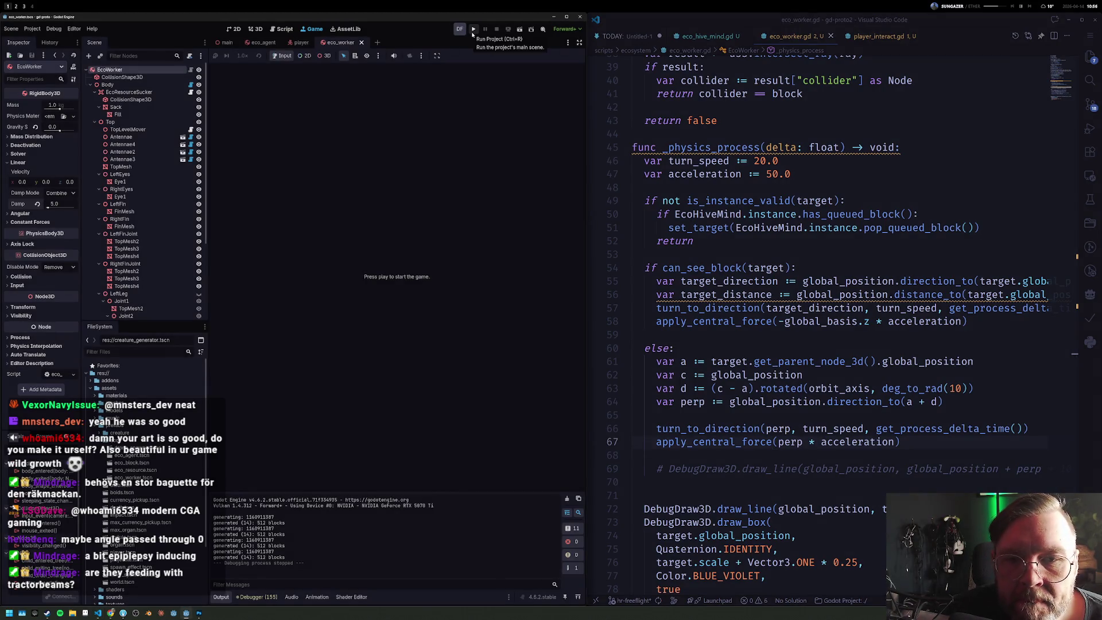
Step: Run the main scene, then lower turn_speed on line 46 and save the script
click(472, 30)
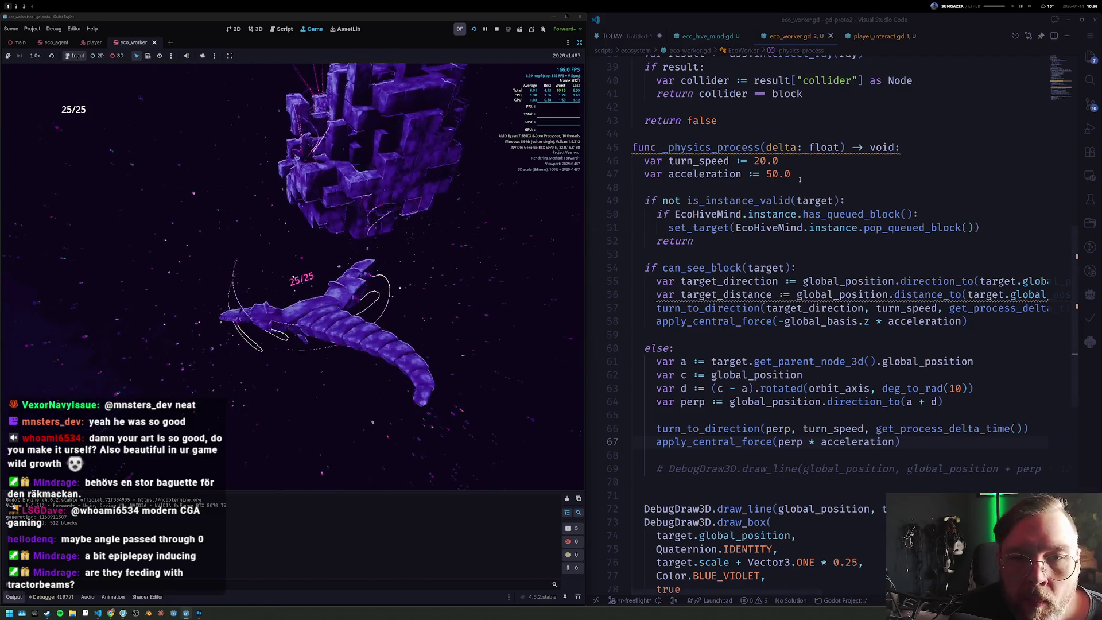
text(1)
double_click(756, 160)
text(10)
key(ctrl+s)
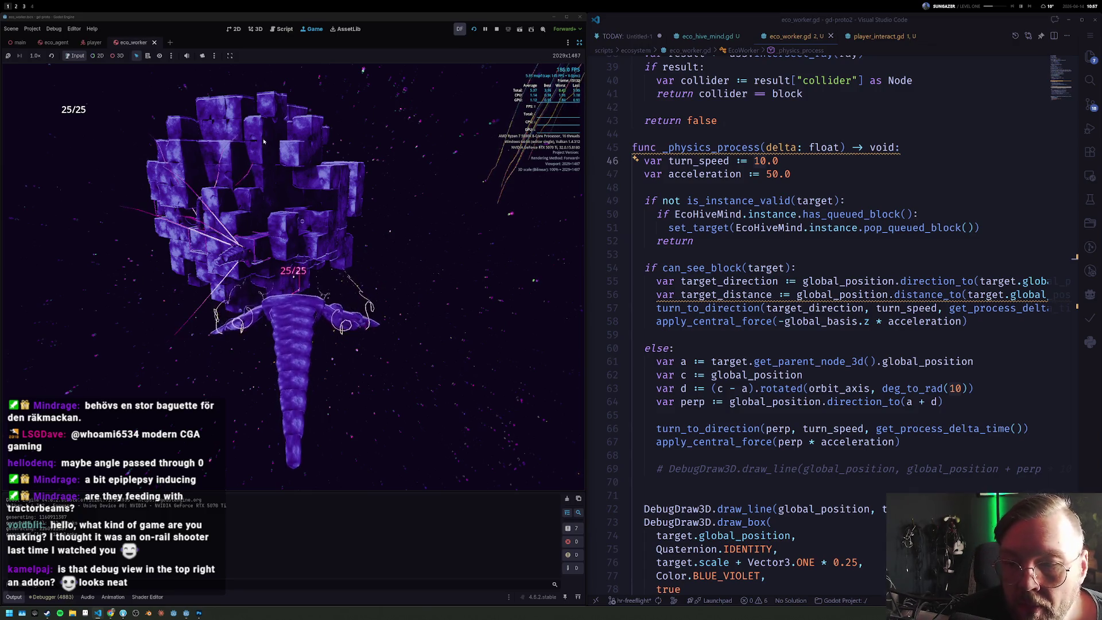
Step: Stop the game with F8, glance at AssetLib, and return to the worker scene in 3D
key(F8)
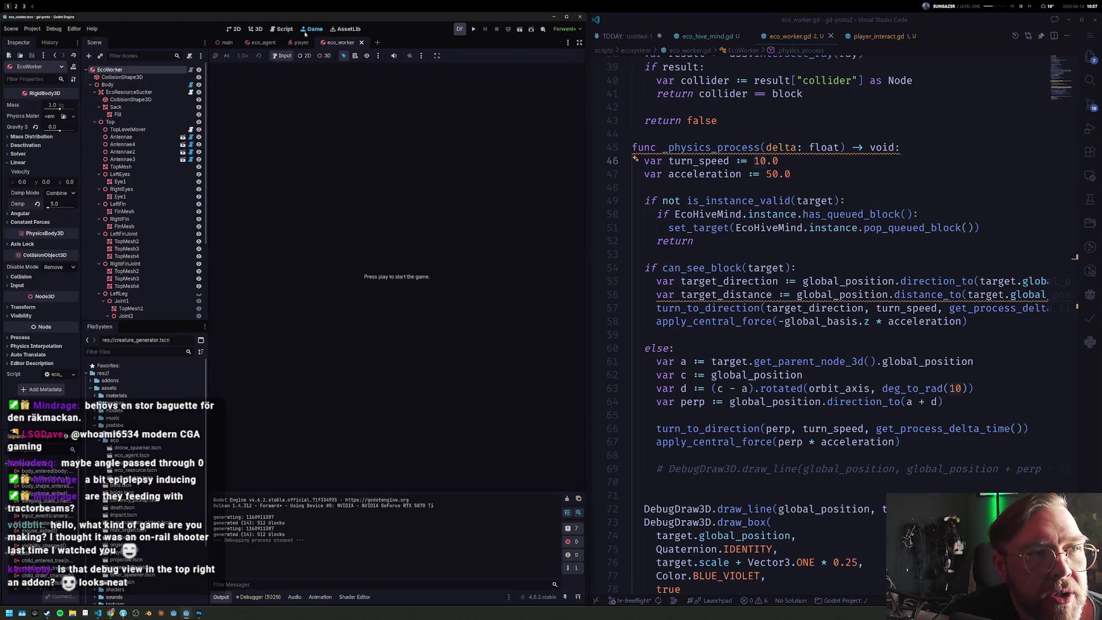
click(345, 28)
text(debug)
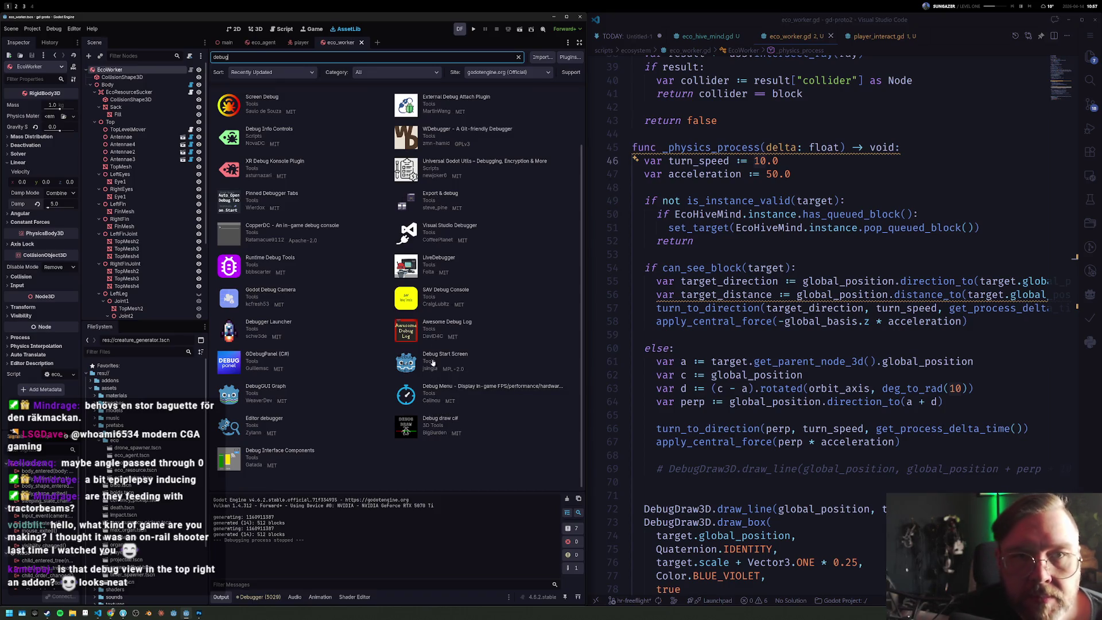
click(310, 29)
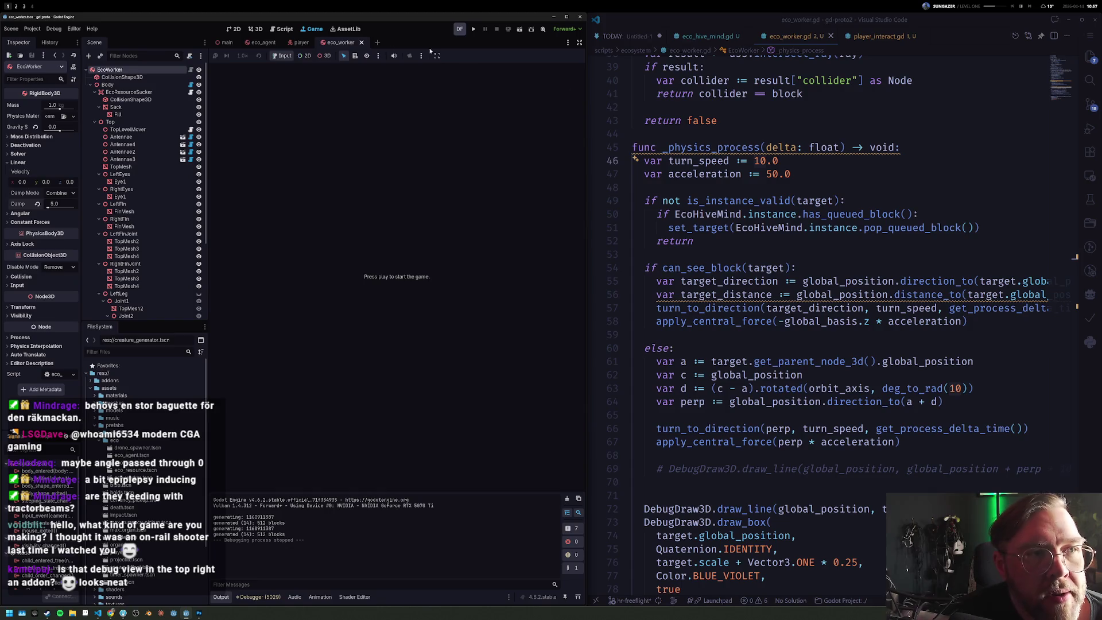
click(255, 28)
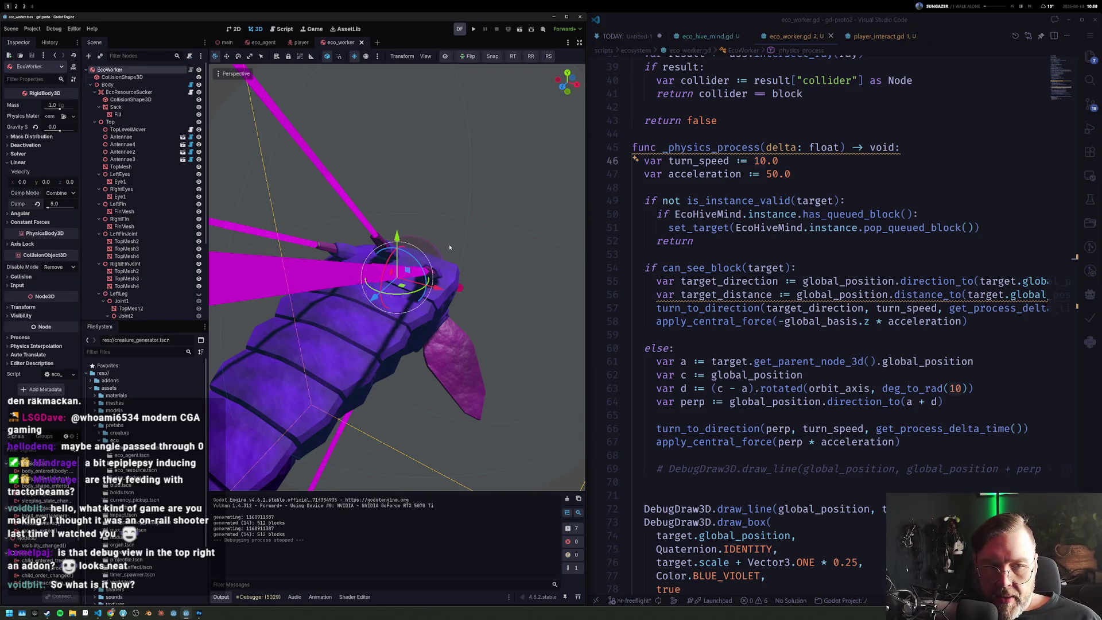
Step: Launch the game from the toolbar to watch a worker hover by the blocks
click(476, 27)
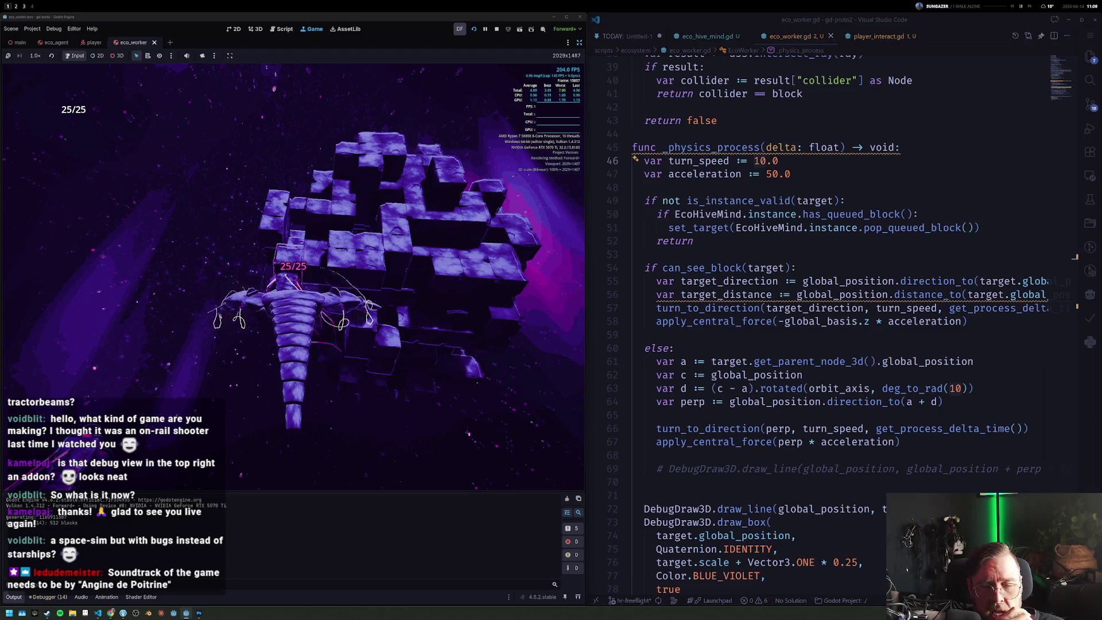
scroll(728, 180, up, 2)
scroll(727, 180, up, 3)
scroll(727, 180, up, 3)
scroll(727, 180, up, 4)
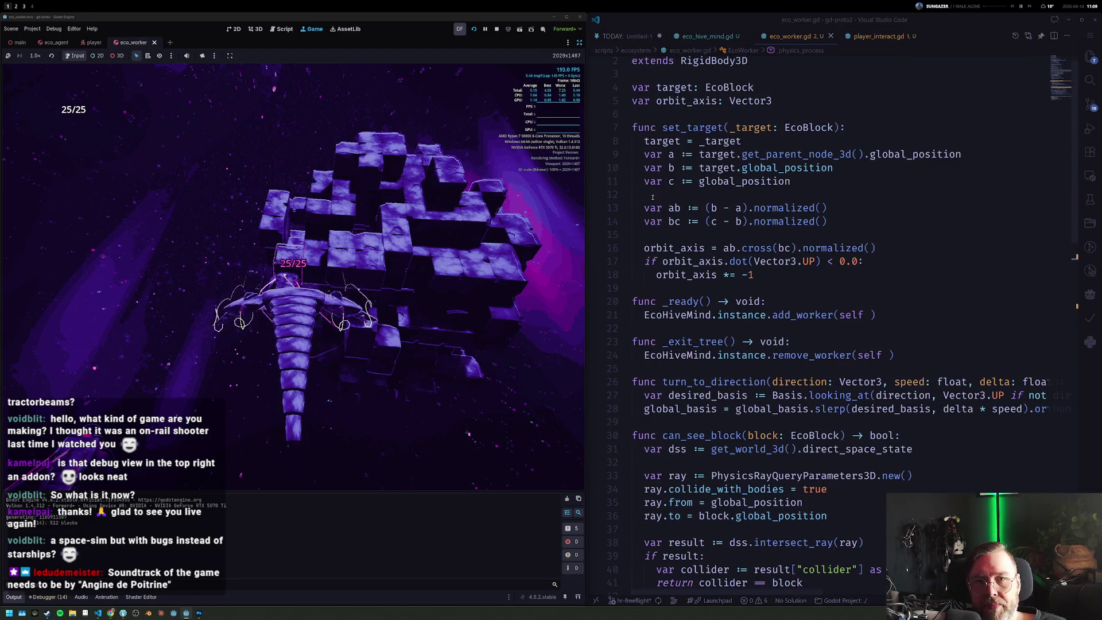
Step: Stop the game and delete the orbit_axis.dot(Vector3.UP) flip check from set_target
click(521, 29)
click(872, 206)
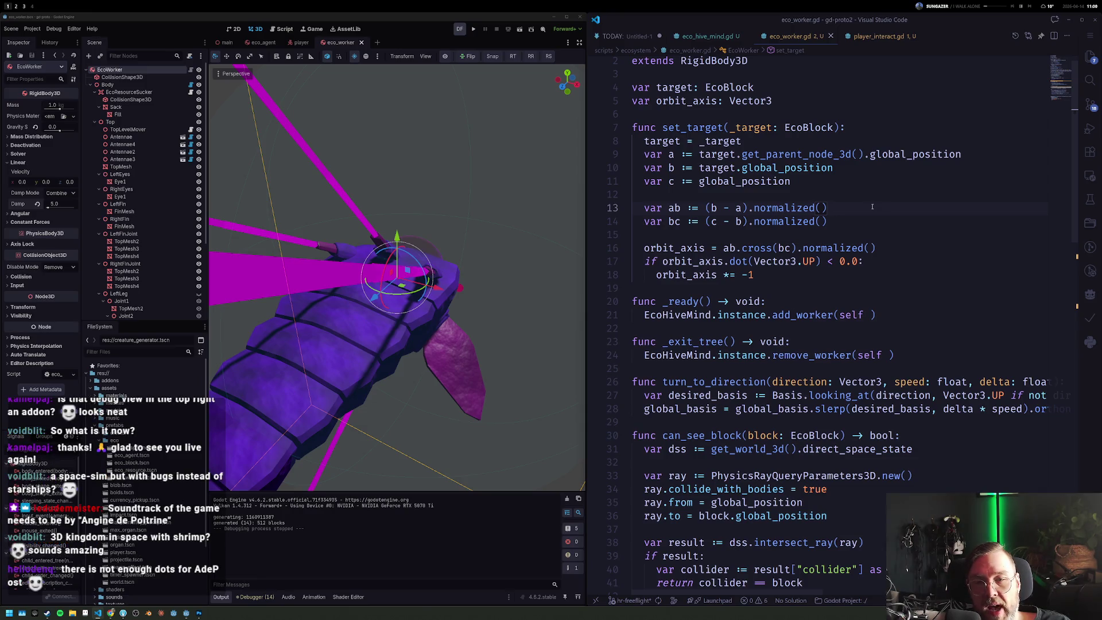
key(Down)
key(shift+Down)
key(ctrl+shift+k)
key(Return)
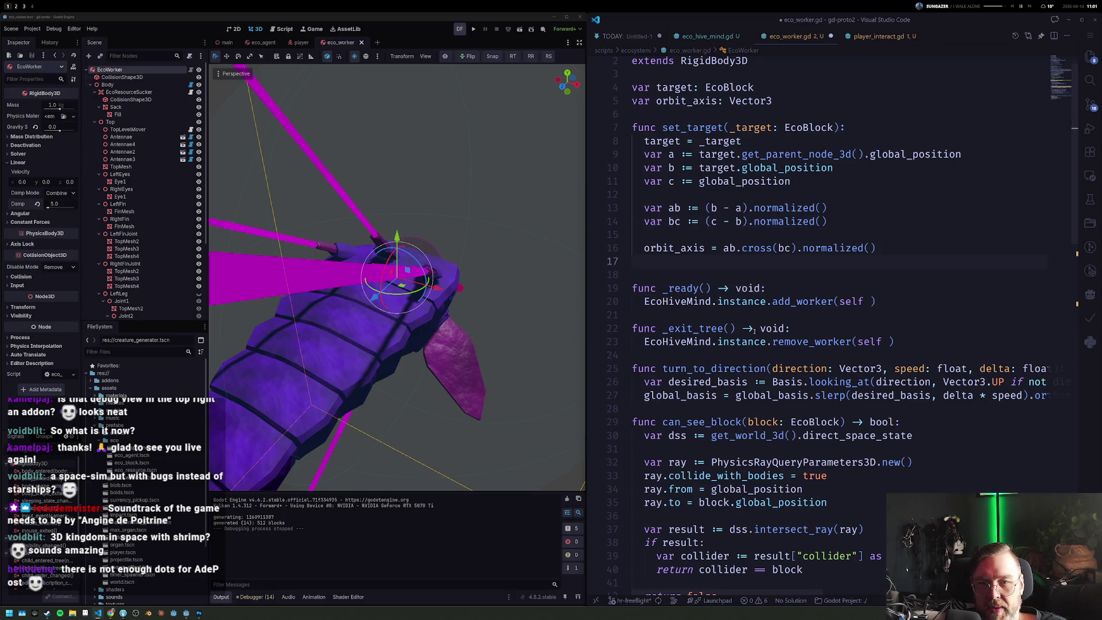
scroll(753, 331, down, 3)
scroll(766, 362, down, 2)
Step: Leave the cursor on return false in can_see_block and switch to the Photoshop sketch
click(795, 425)
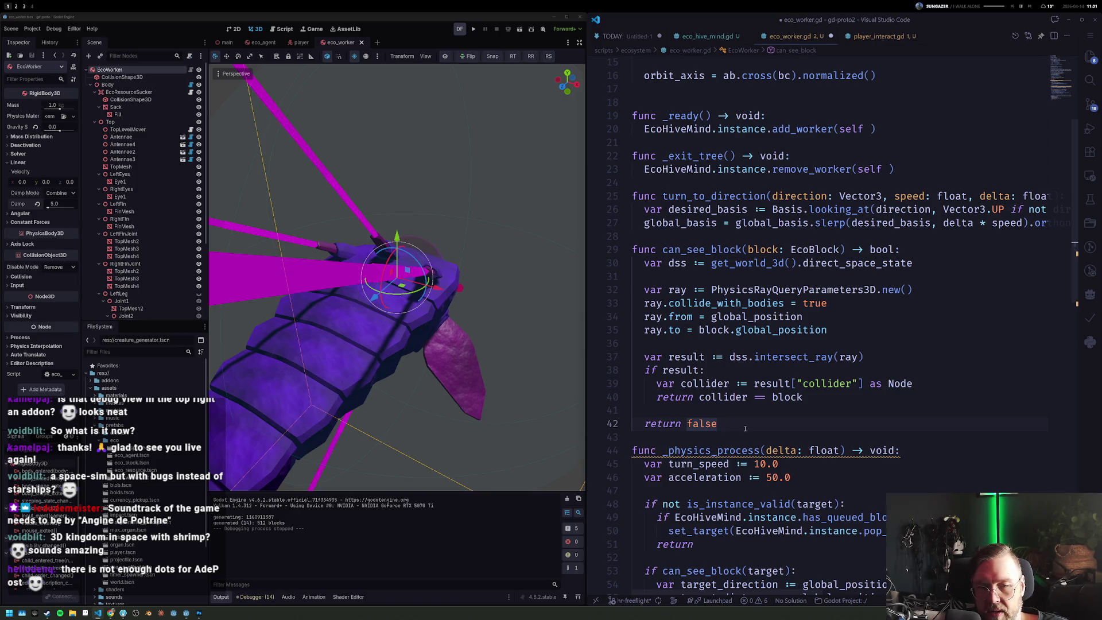
mouse_move(786, 357)
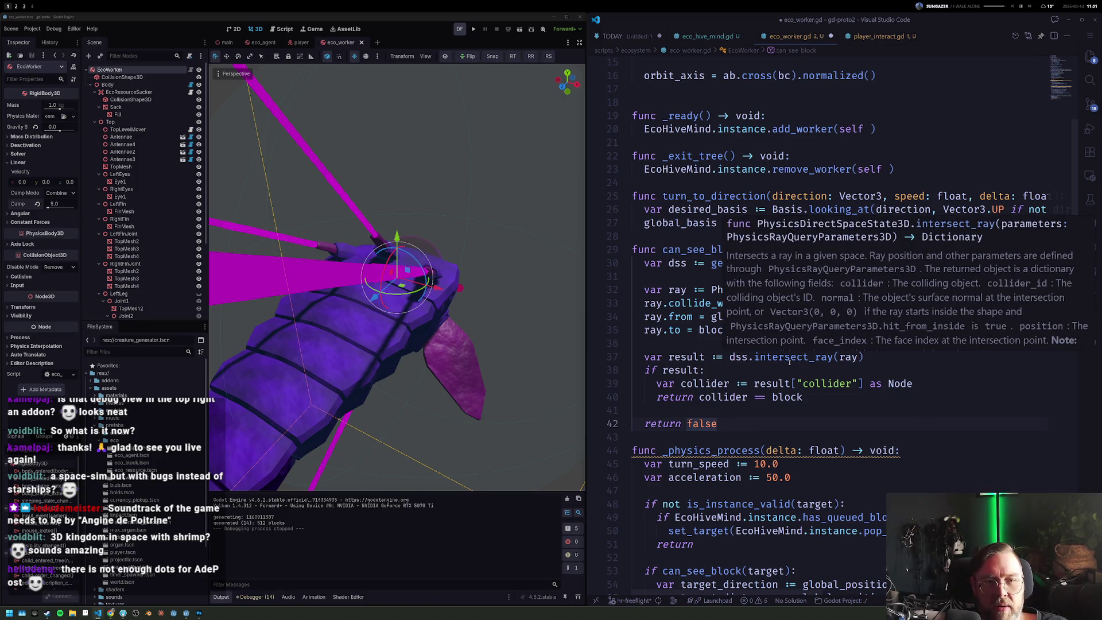
key(super+3)
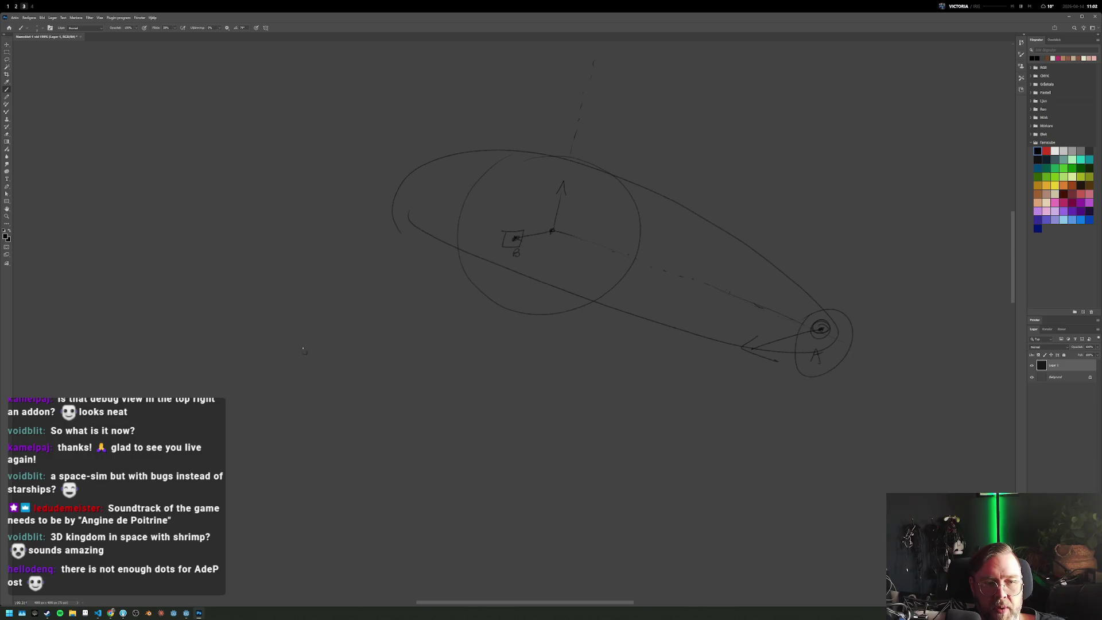
Step: Draw a large circle with centre lines, an arrowhead, and labels A and B
drag(275, 262, 255, 256)
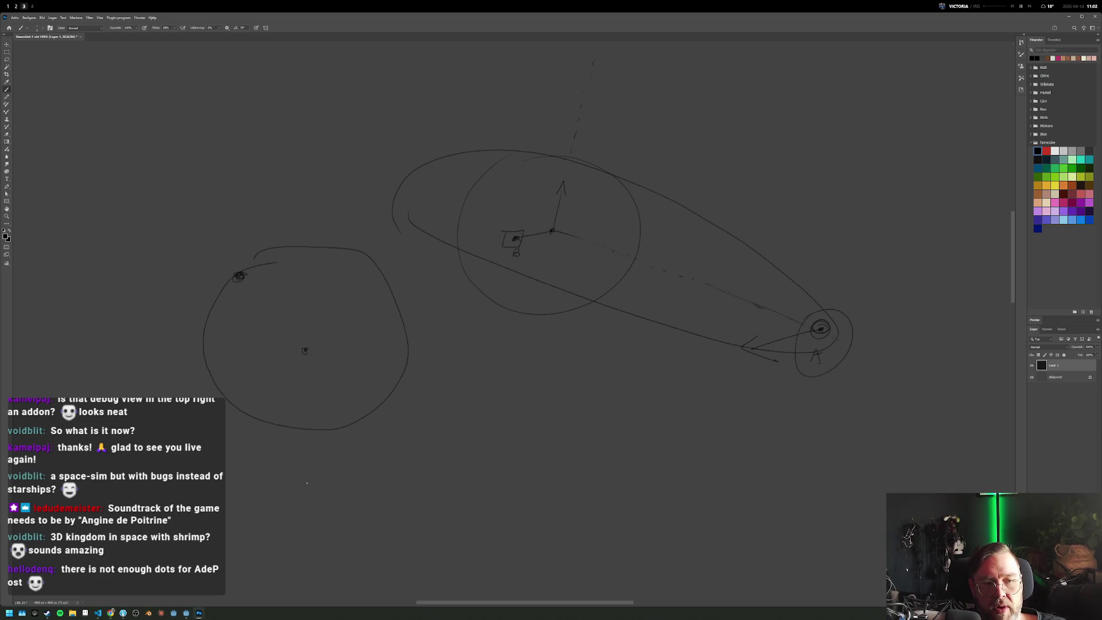
drag(316, 525, 309, 529)
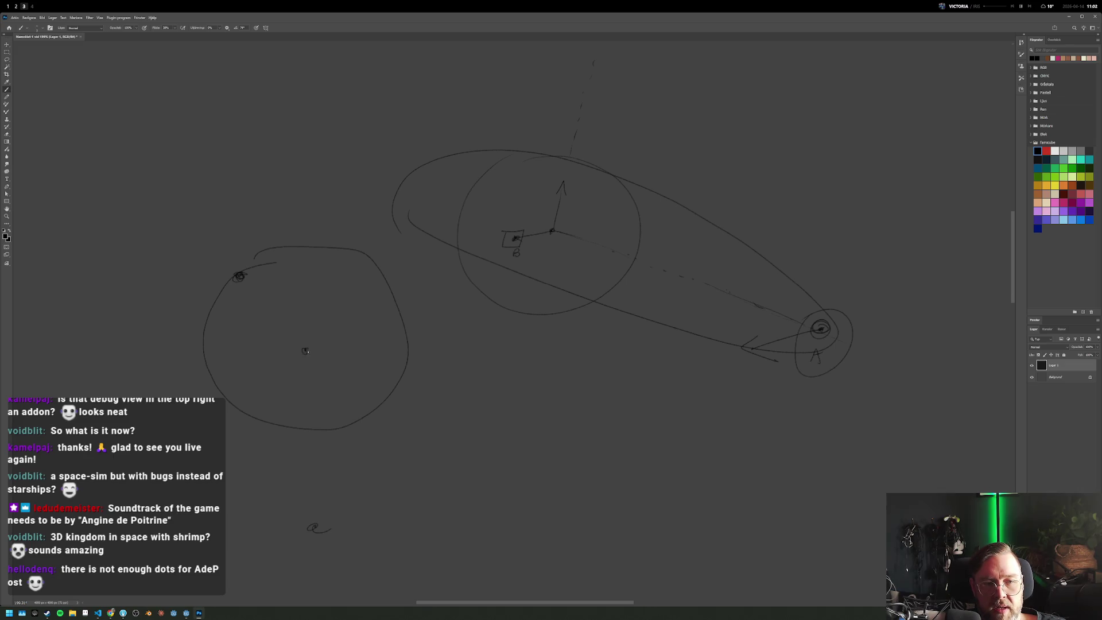
shift+click(305, 350)
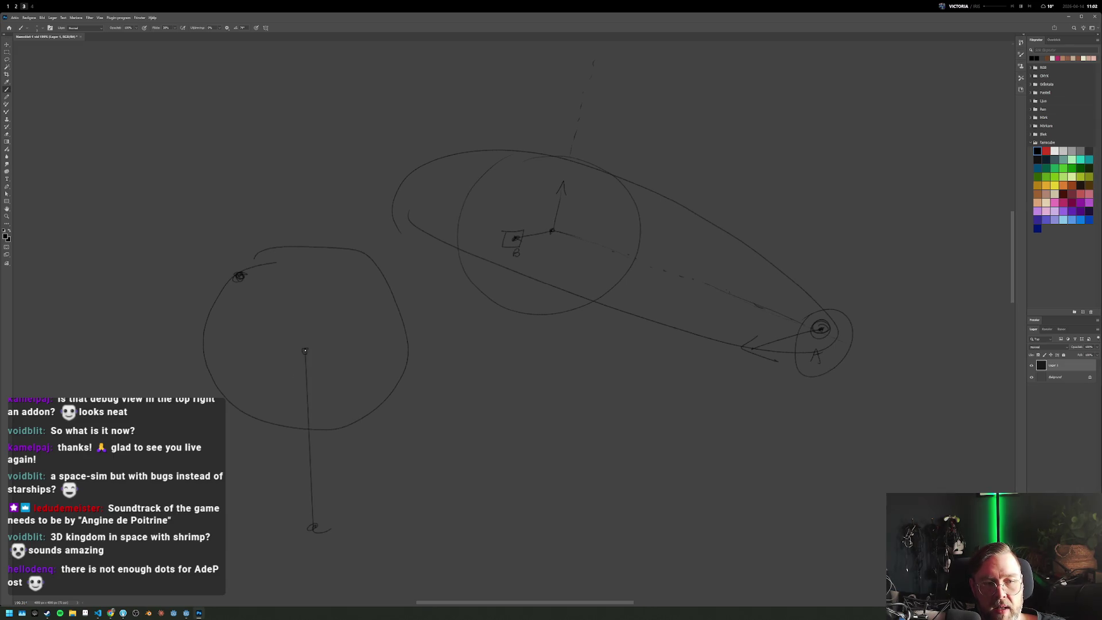
shift+click(239, 276)
drag(215, 288, 231, 298)
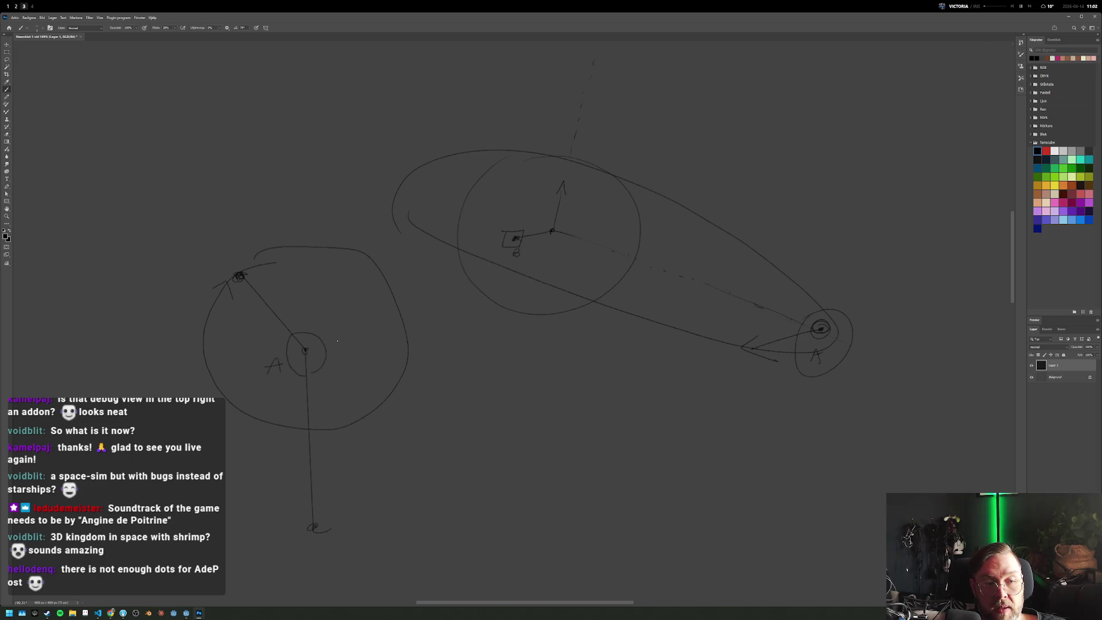
drag(335, 336, 337, 351)
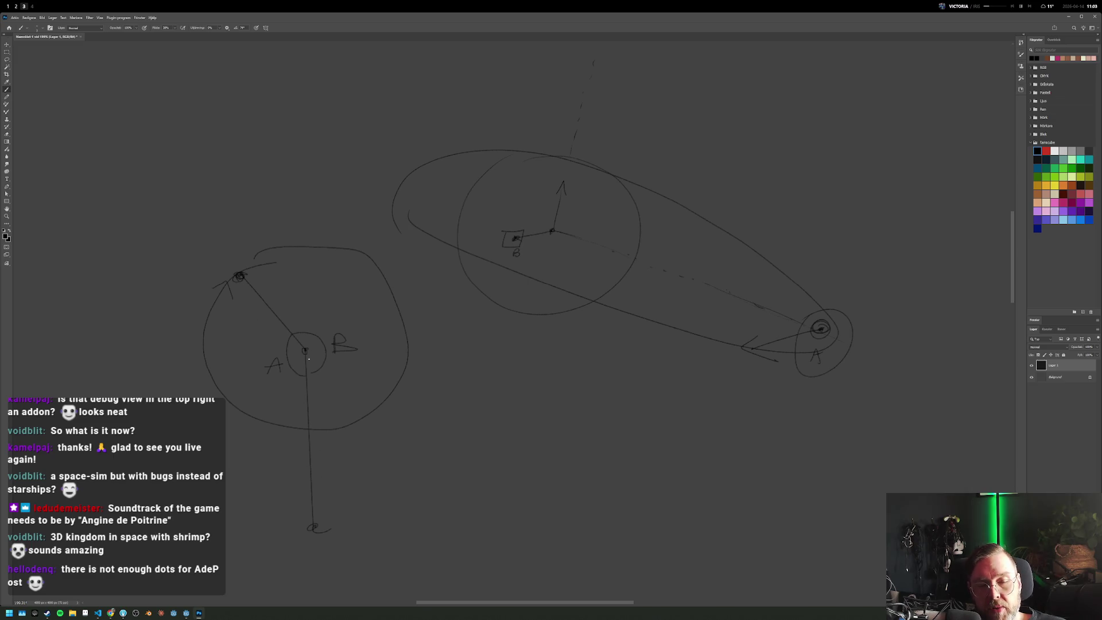
Step: Draw an arrow from B, undo it, and return to the Godot and code desktop
mouse_move(339, 342)
mouse_down()
mouse_move(422, 319)
mouse_move(435, 340)
mouse_up()
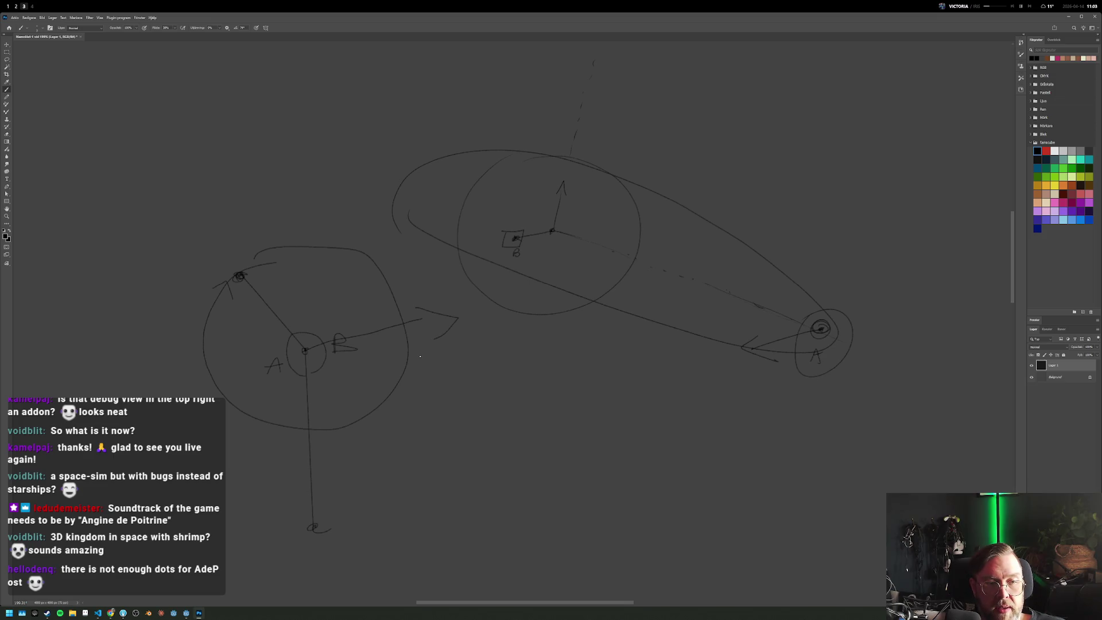
key(ctrl+z)
key(ctrl+z)
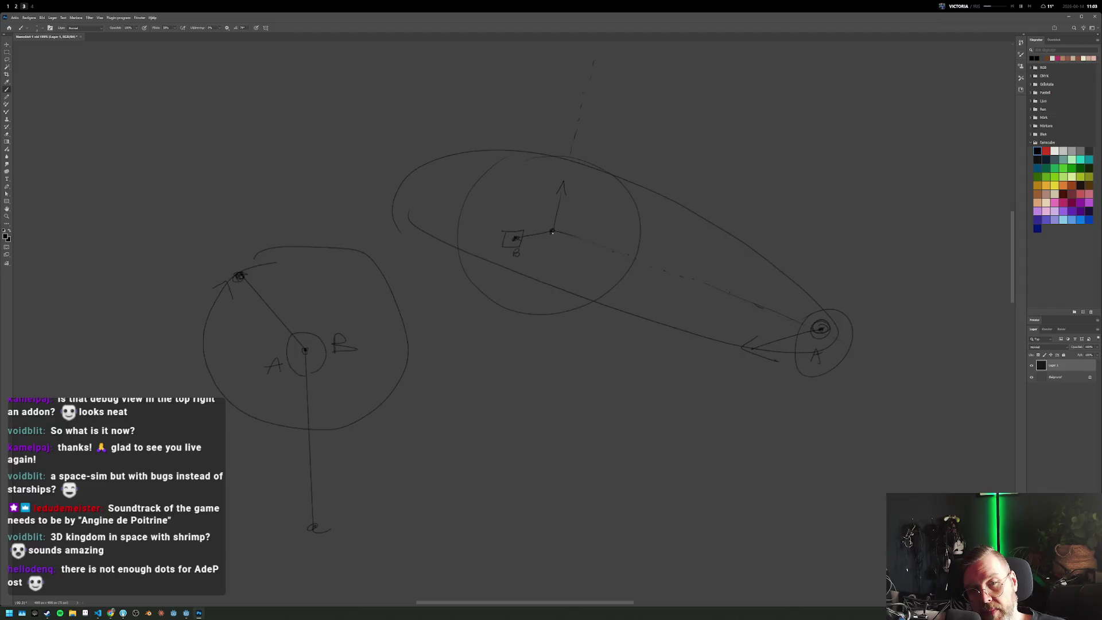
key(alt+Tab)
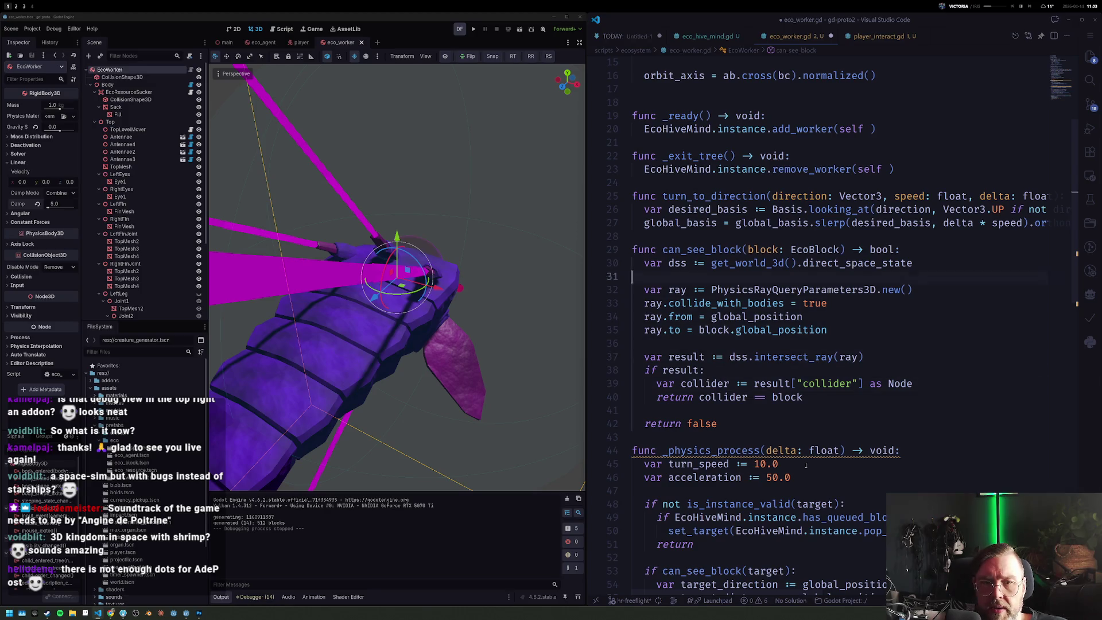
Step: Insert blank lines below the orbit_axis assignment and run the project with F5
key(ctrl+z)
scroll(806, 465, up, 4)
key(Down)
key(Return)
key(Return)
key(Up)
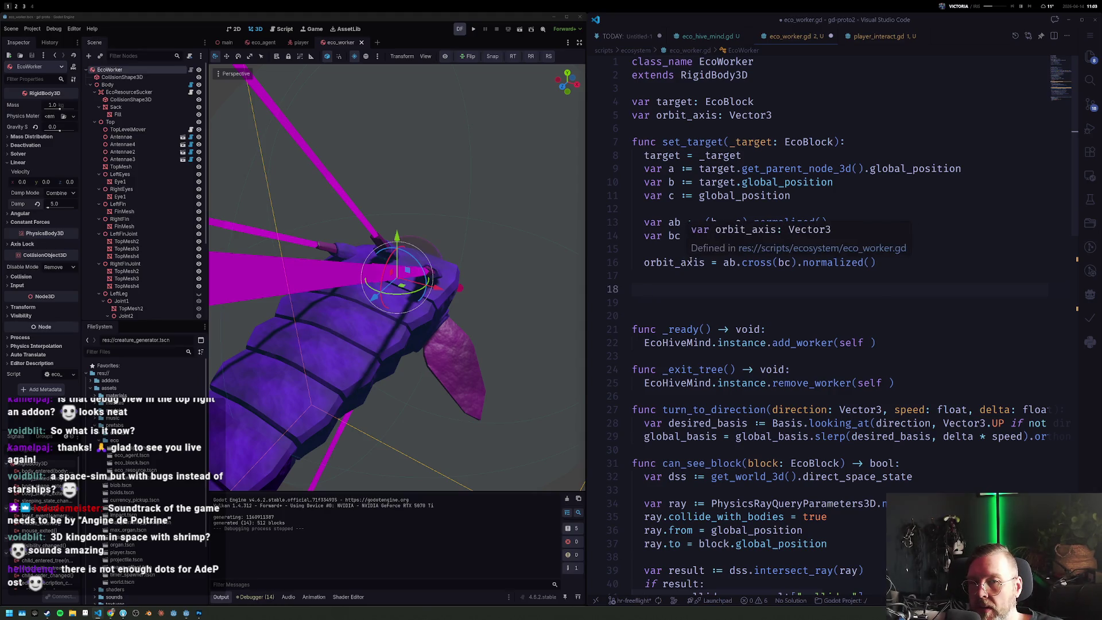
key(F5)
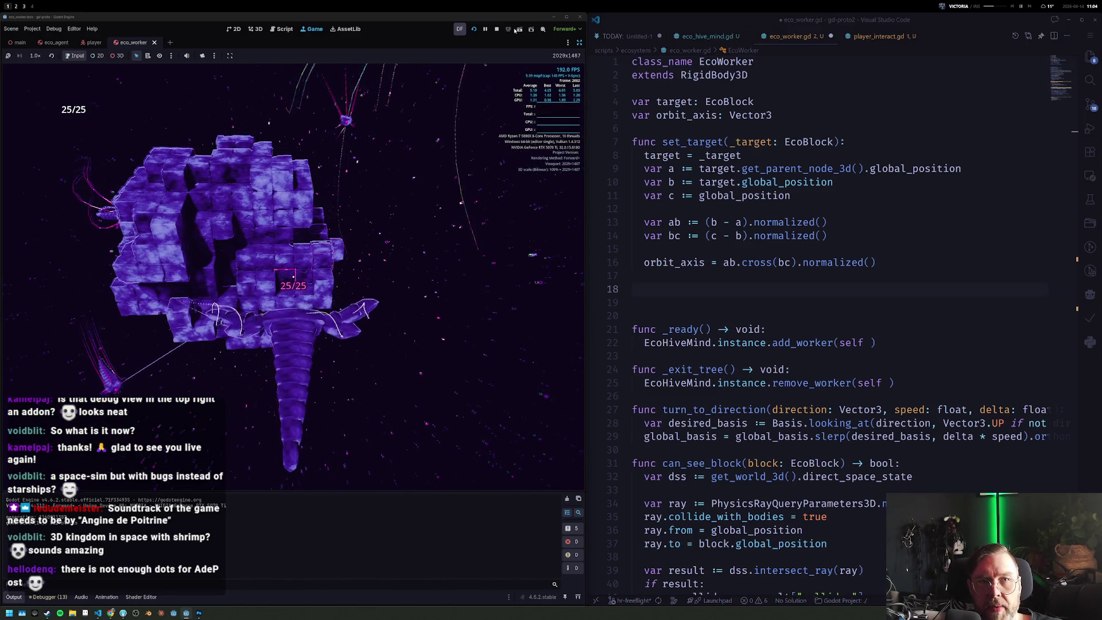
Step: Stop the run and add a blank line after the orbit_axis line
click(500, 30)
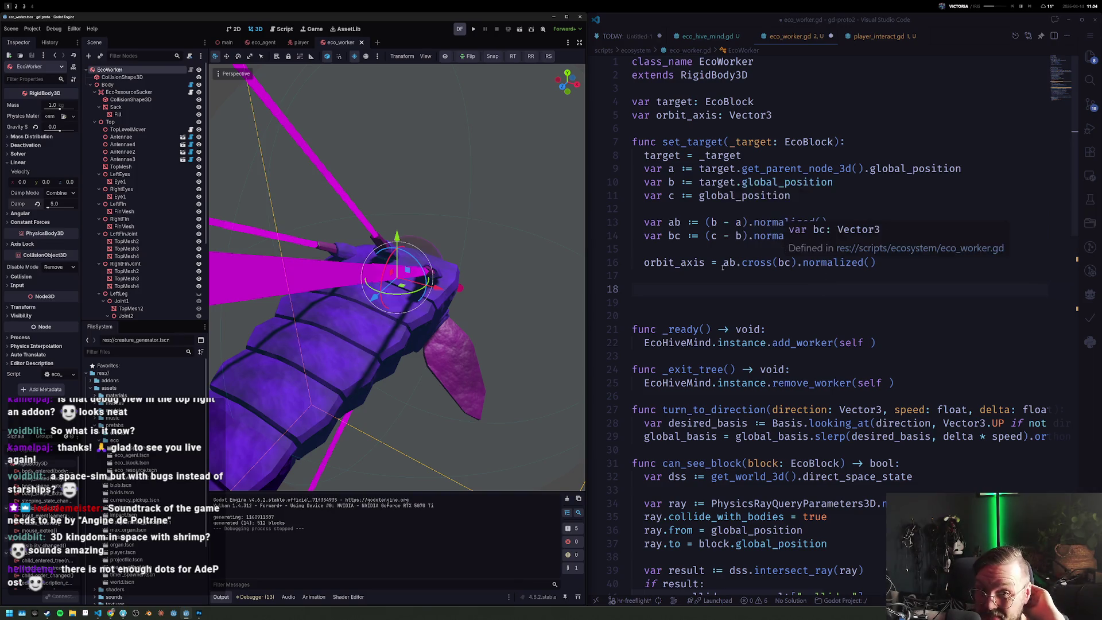
mouse_move(675, 262)
click(889, 265)
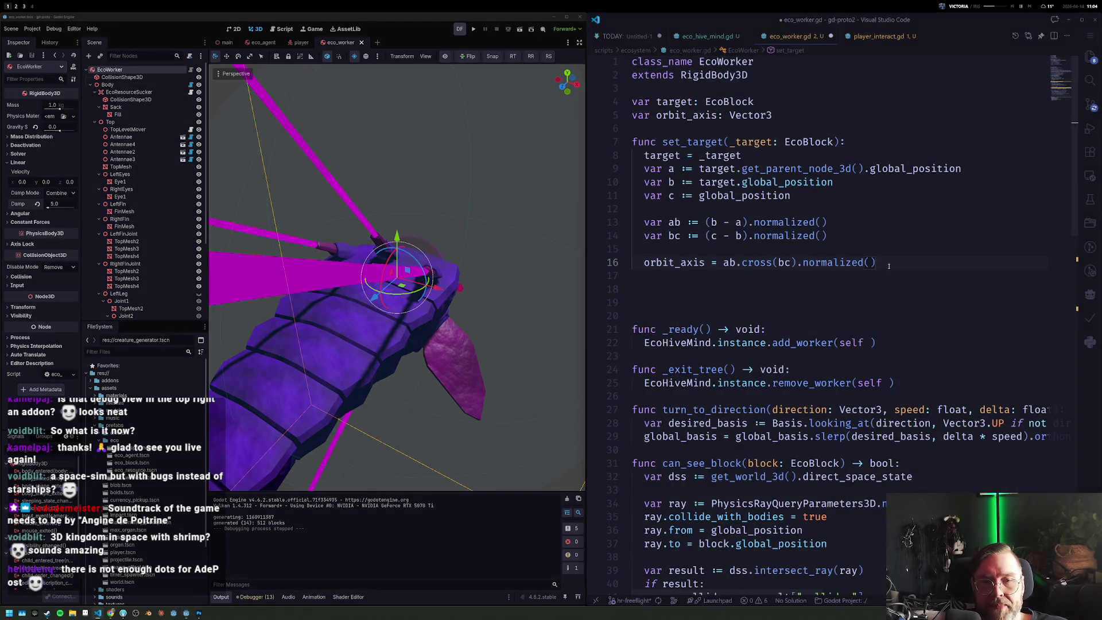
key(Return)
key(Return)
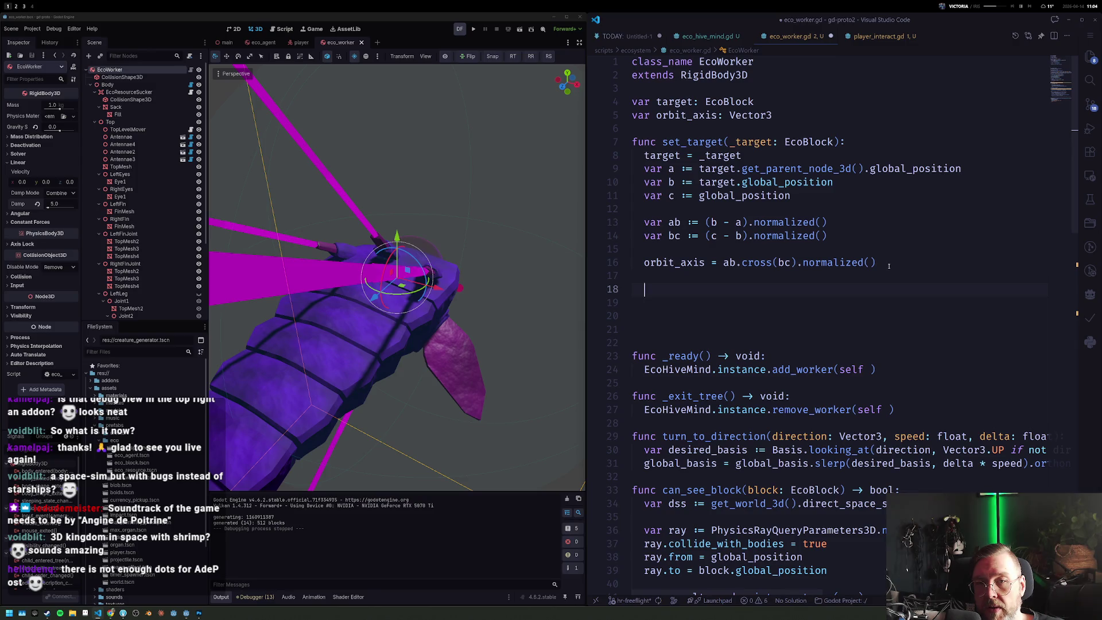
Step: Change bc to (c - a), run the game, and start negating the ab.cross product
key(Up)
key(Up)
key(Up)
key(Up)
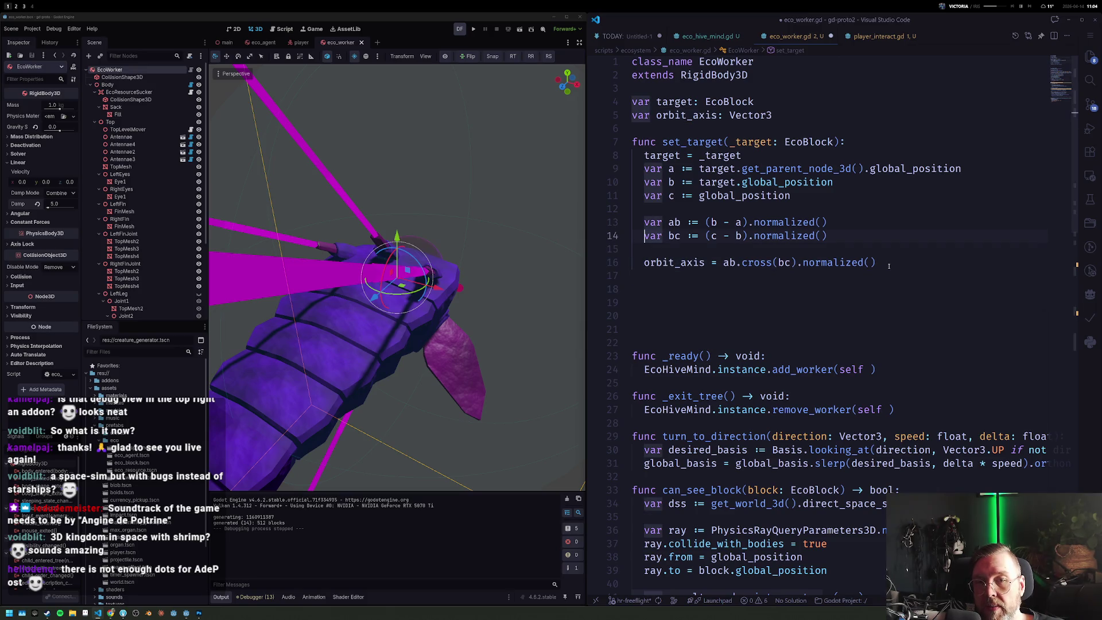
key(ctrl+Right)
key(ctrl+Right)
key(ctrl+Right)
key(ctrl+Right)
key(ctrl+Right)
key(ctrl+Right)
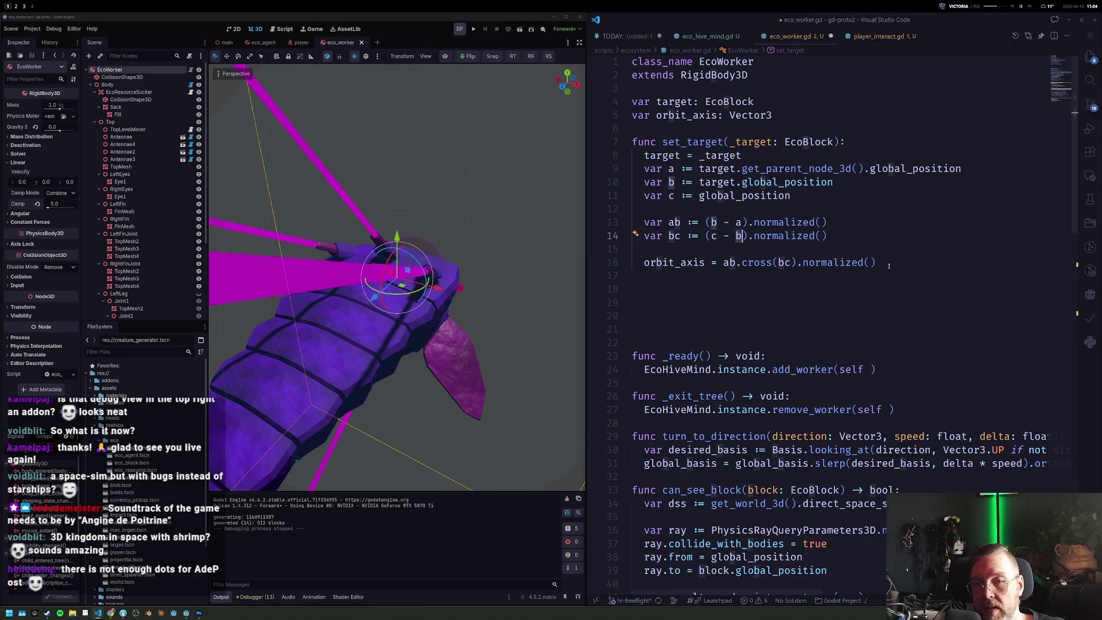
key(BackSpace)
text(ab.cross(bc).normalized())
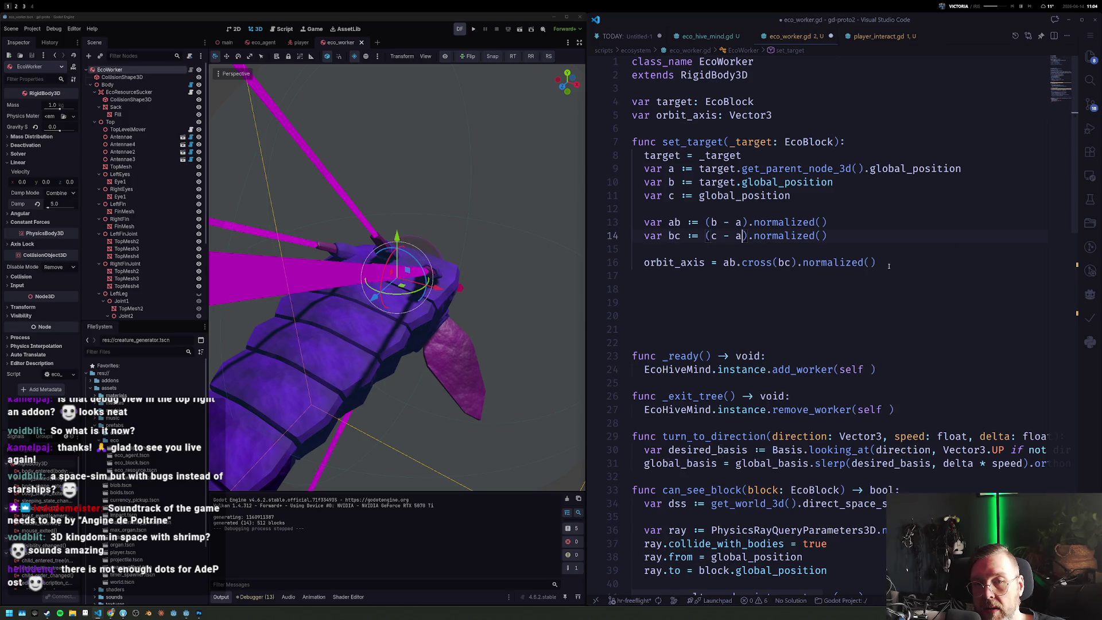
click(487, 29)
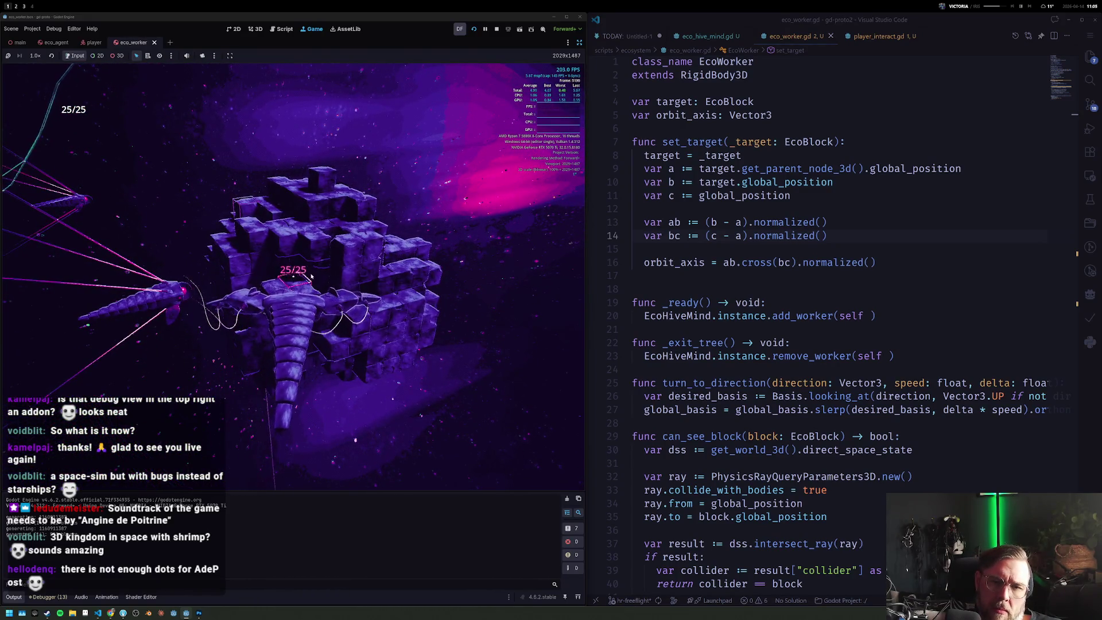
click(724, 262)
text(-)
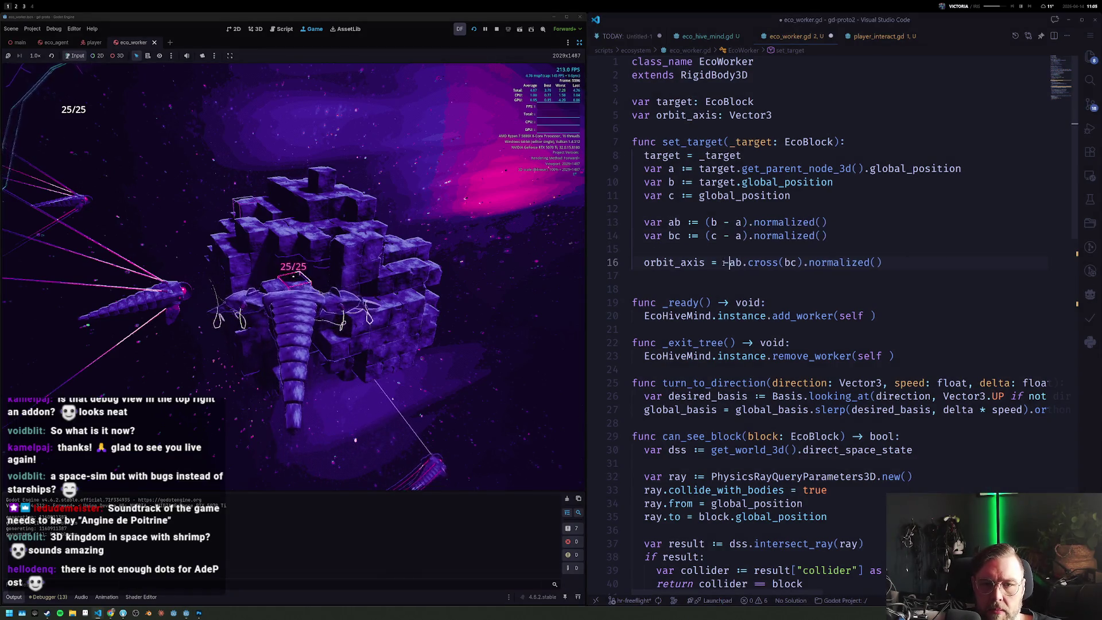
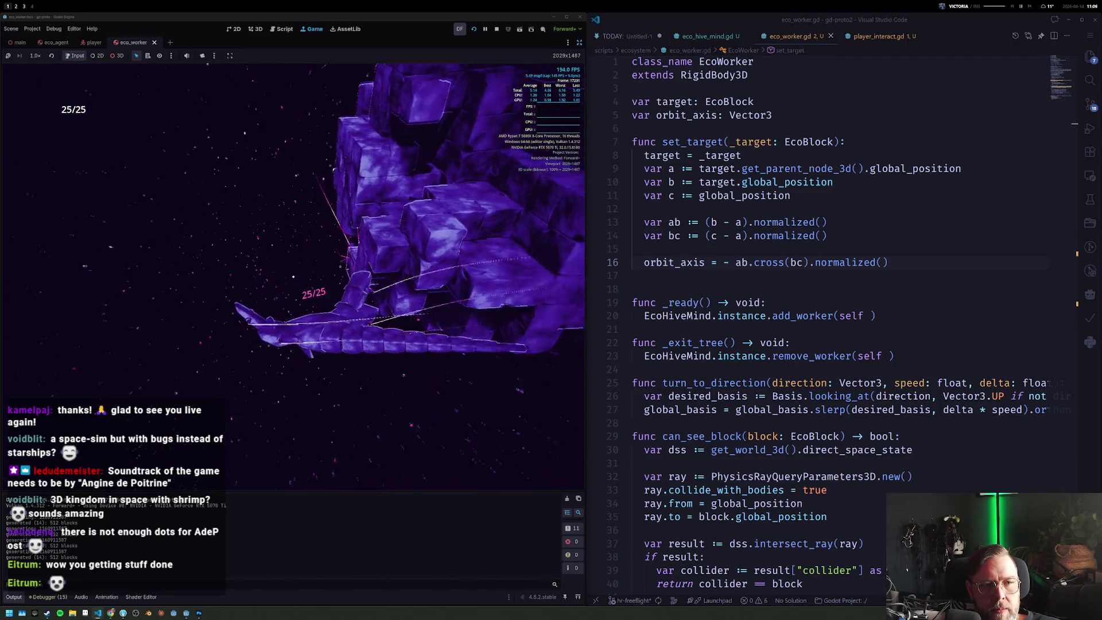
Step: Stop the game and move the target_distance line above target_direction, with space for a check
click(496, 29)
click(772, 342)
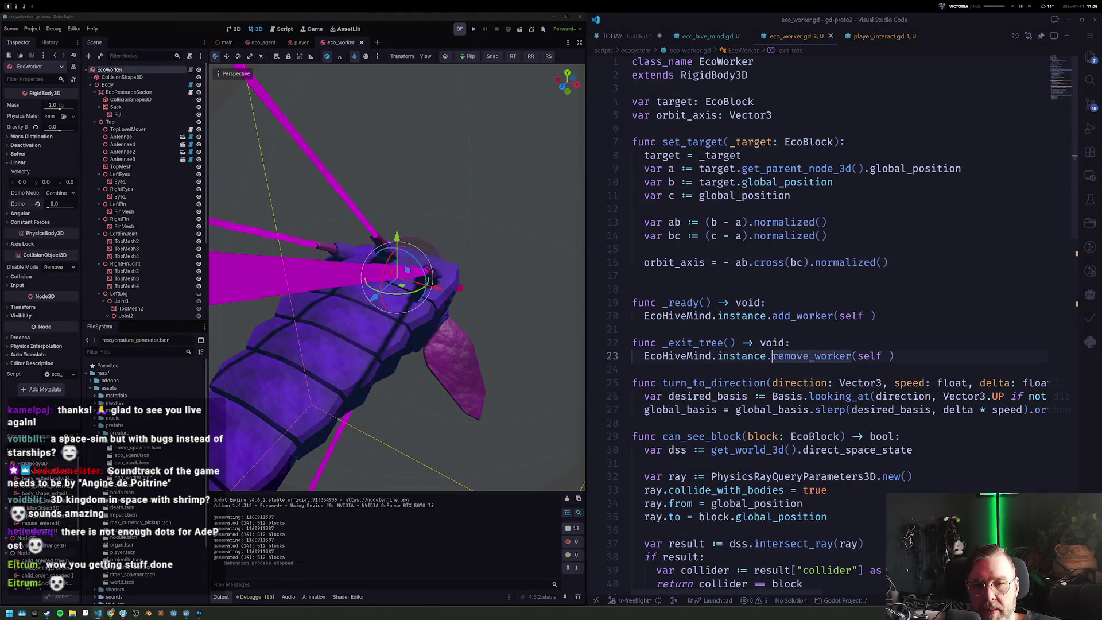
scroll(771, 343, down, 1)
scroll(773, 344, down, 5)
scroll(775, 345, down, 5)
key(Down)
key(Down)
key(Down)
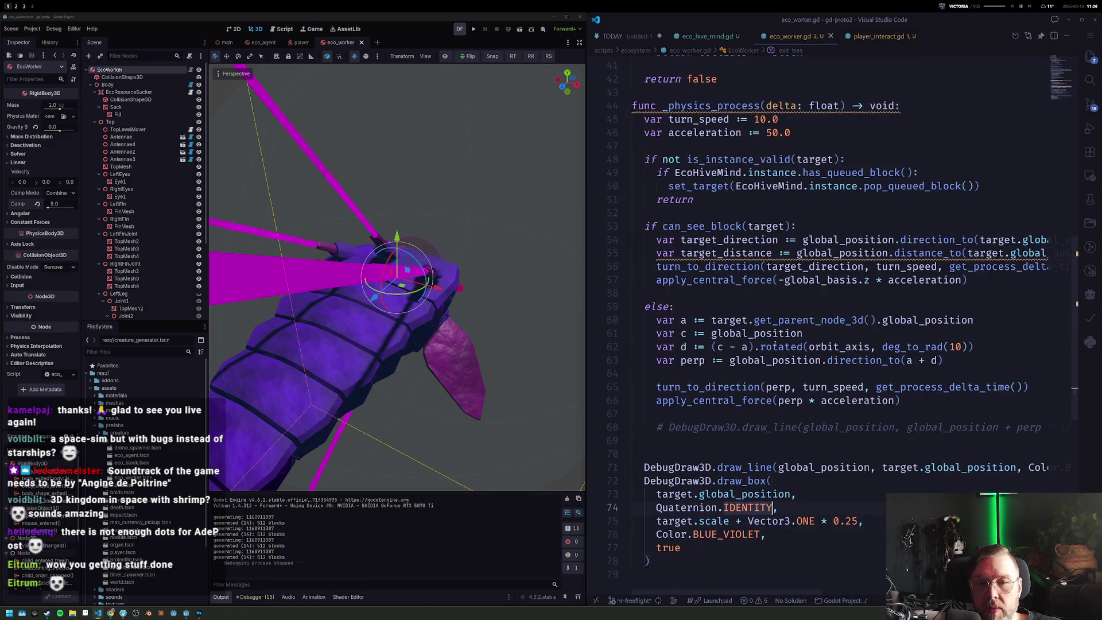
key(End)
key(Return)
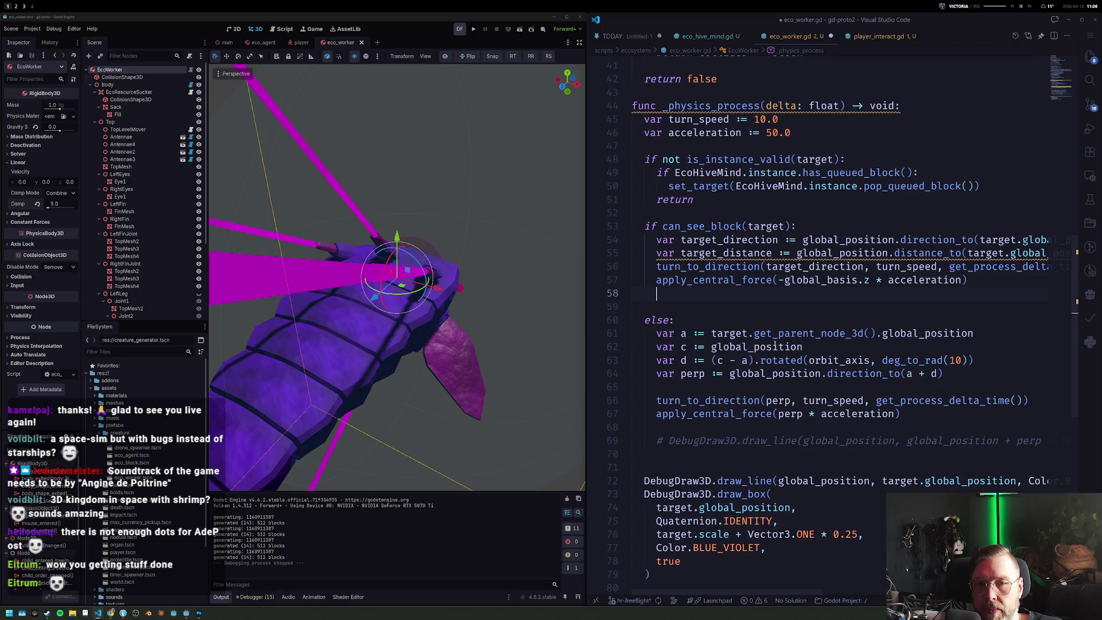
key(Up)
key(Up)
key(Up)
key(Up)
key(alt+Down)
key(Return)
key(Return)
key(Return)
key(Up)
key(Up)
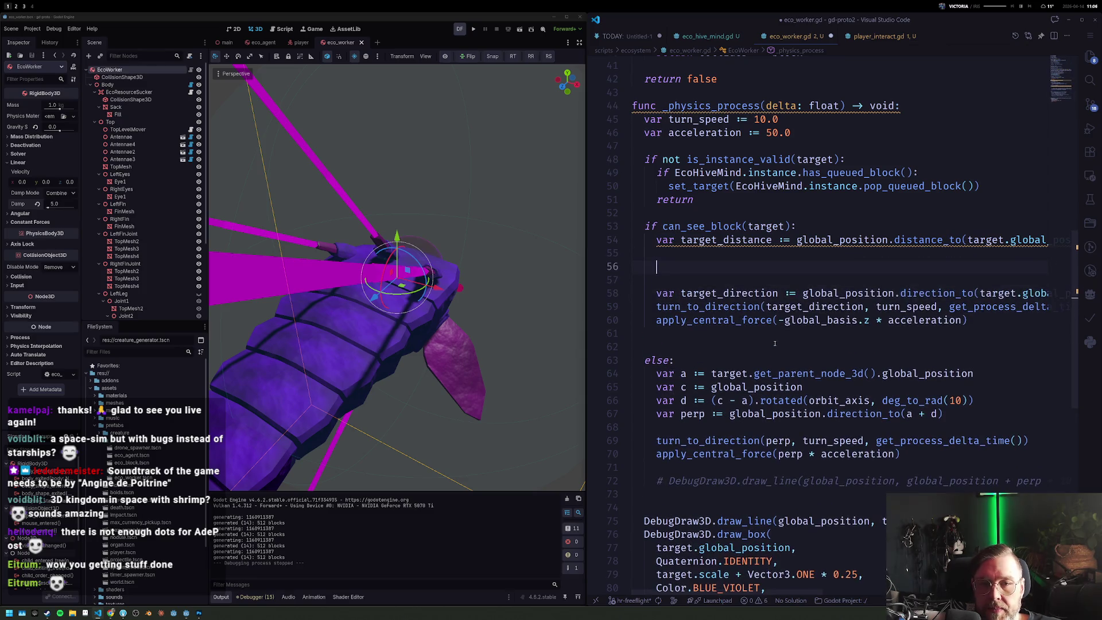
text(if distance)
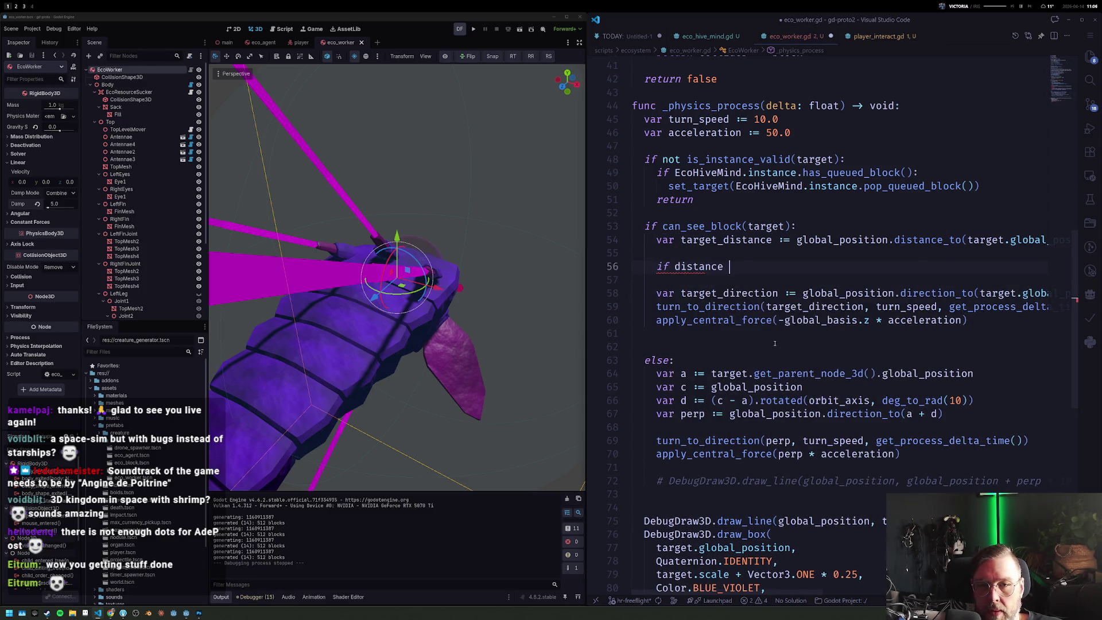
Step: Wrap the movement code in 'if distance > 1.0:' with a '# move towards' comment and begin 'else:'
key(Down)
key(Down)
key(shift+Down)
key(shift+Down)
key(shift+Down)
key(Tab)
key(Up)
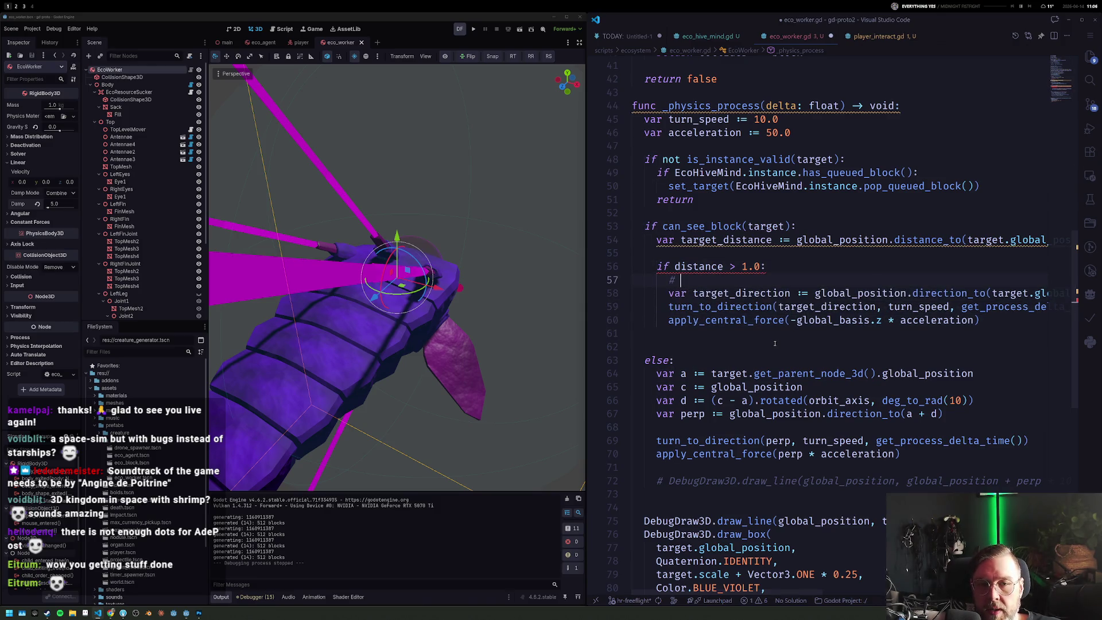
key(Down)
key(Down)
key(Down)
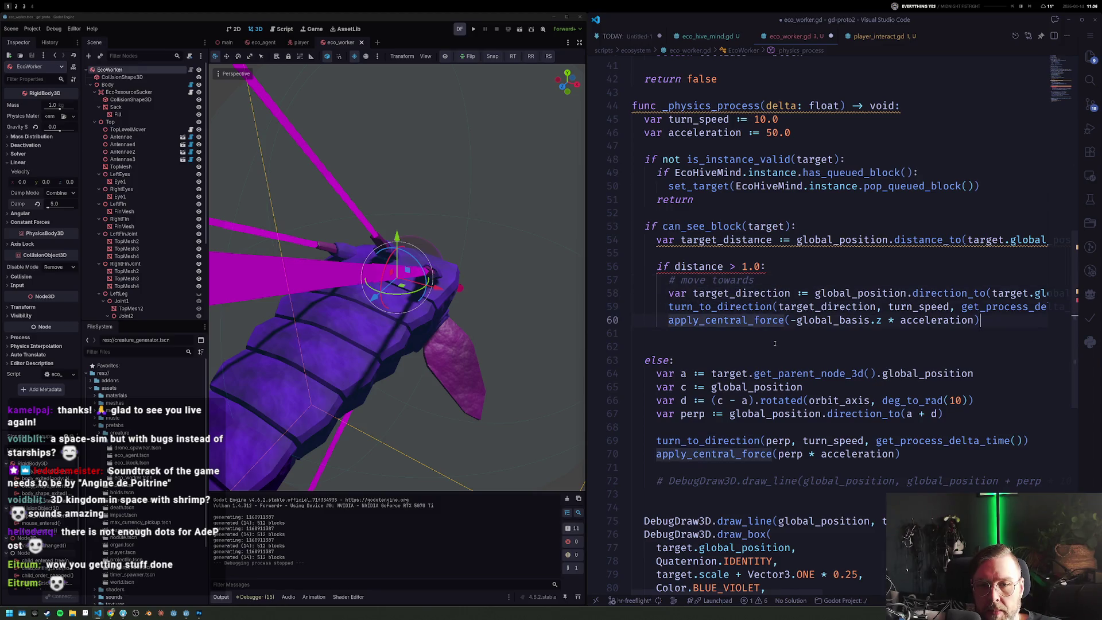
key(Return)
text(q)
key(BackSpace)
text(else:)
key(Return)
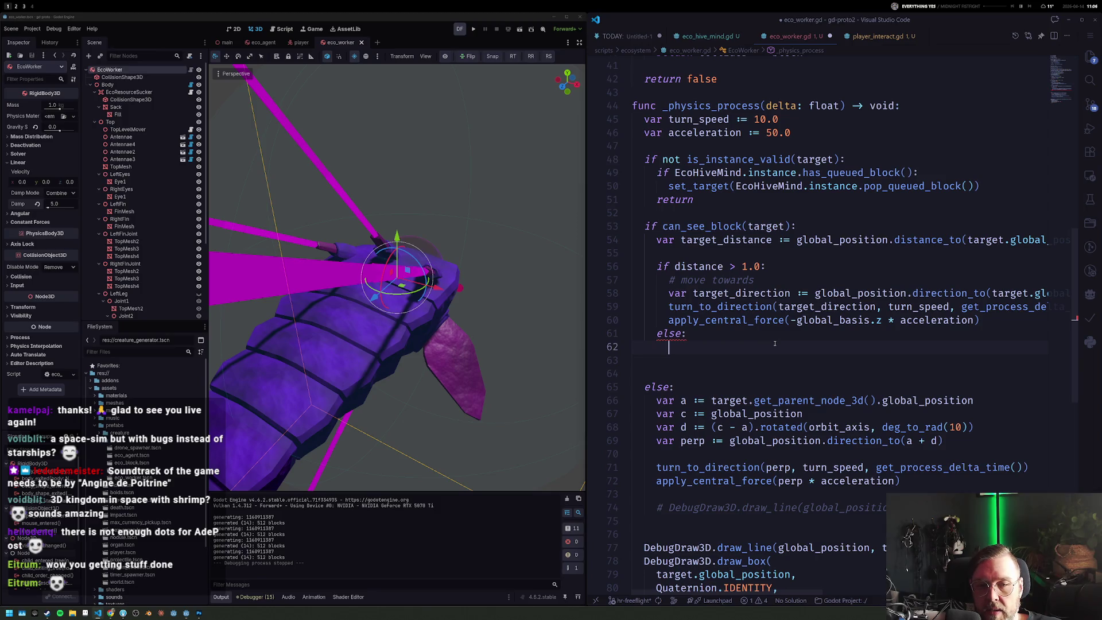
text(bloc)
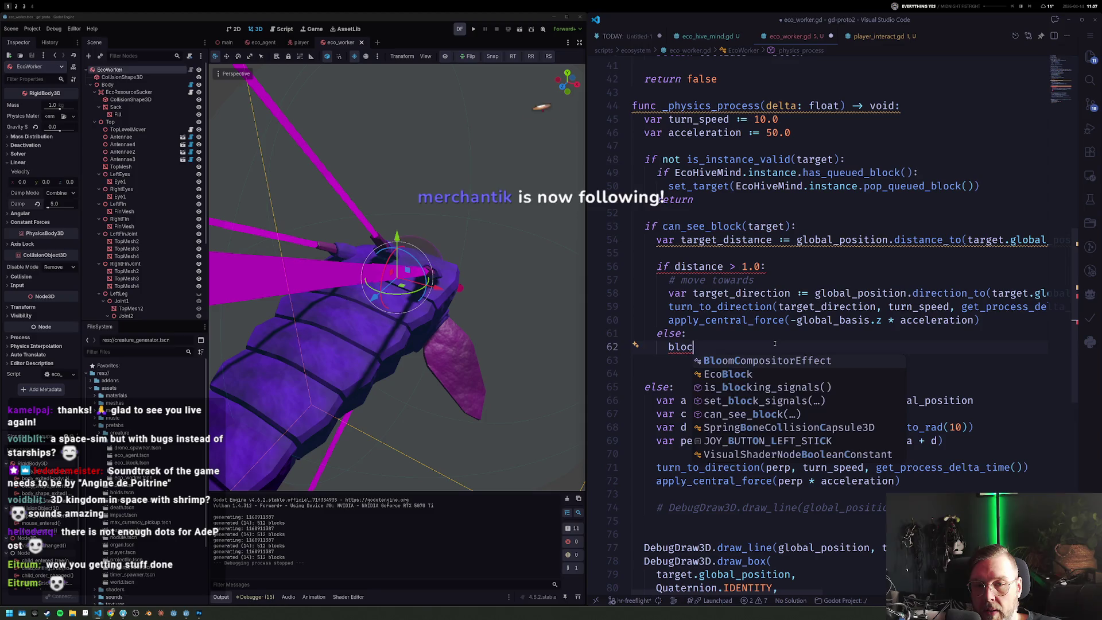
Step: Draft the close-range branch body, removing the target-clearing line for now
key(BackSpace)
key(BackSpace)
key(BackSpace)
text(target = null)
key(Escape)
key(ctrl+shift+Return)
text(target.hurt()
key(Escape)
key(Down)
key(shift+Home)
key(BackSpace)
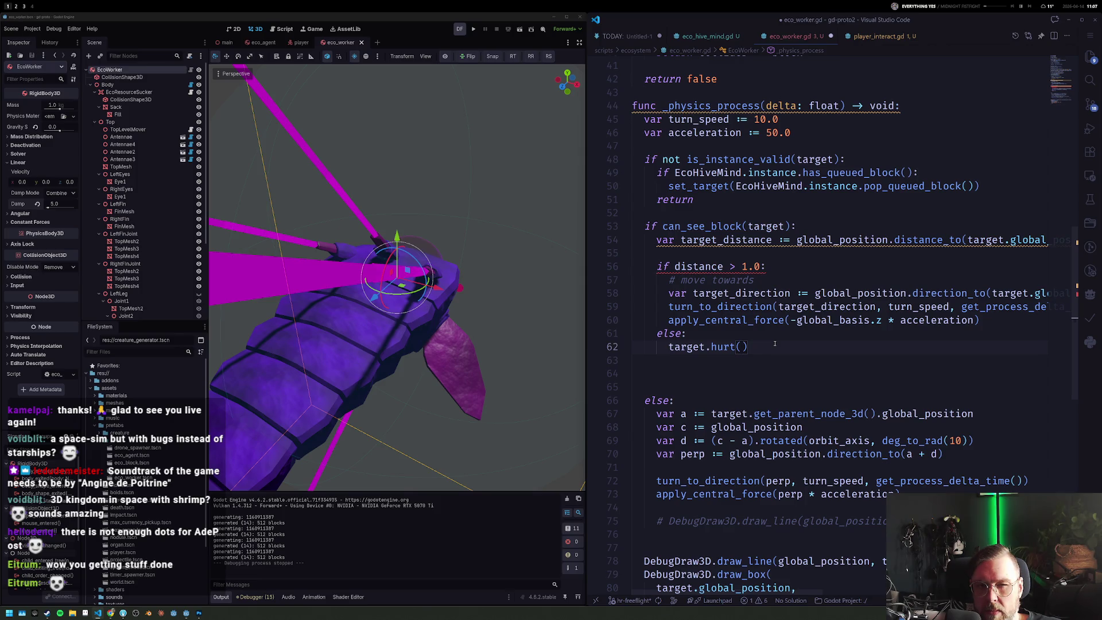
scroll(749, 234, up, 2)
scroll(762, 267, down, 3)
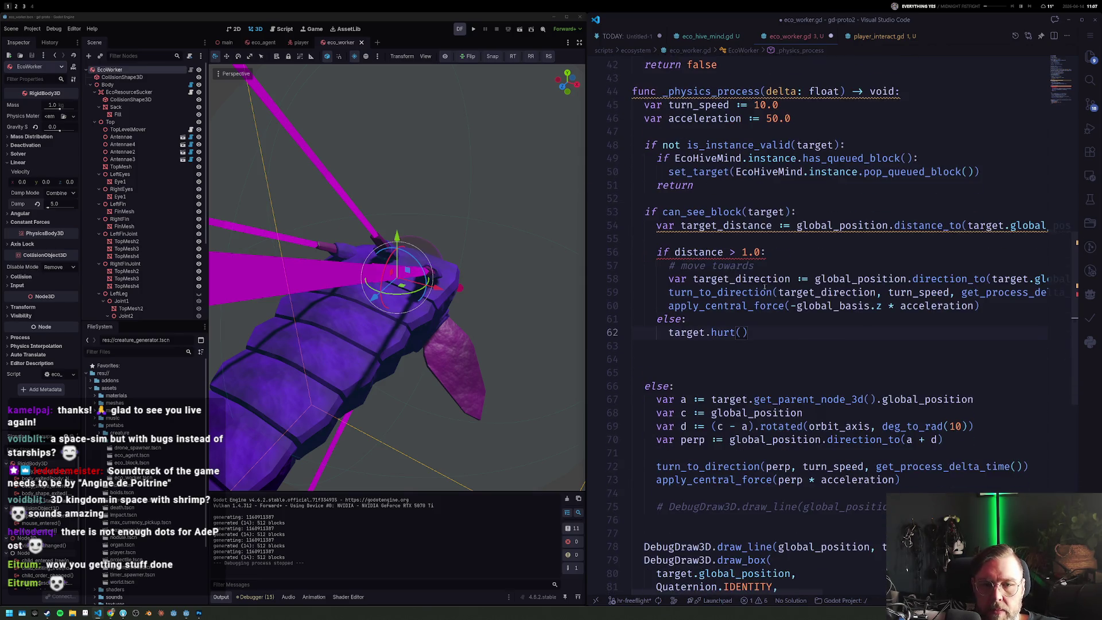
Step: Write target.queue_free() and target = null, use target_distance in the check, save and run
key(ctrl+Right)
key(ctrl+BackSpace)
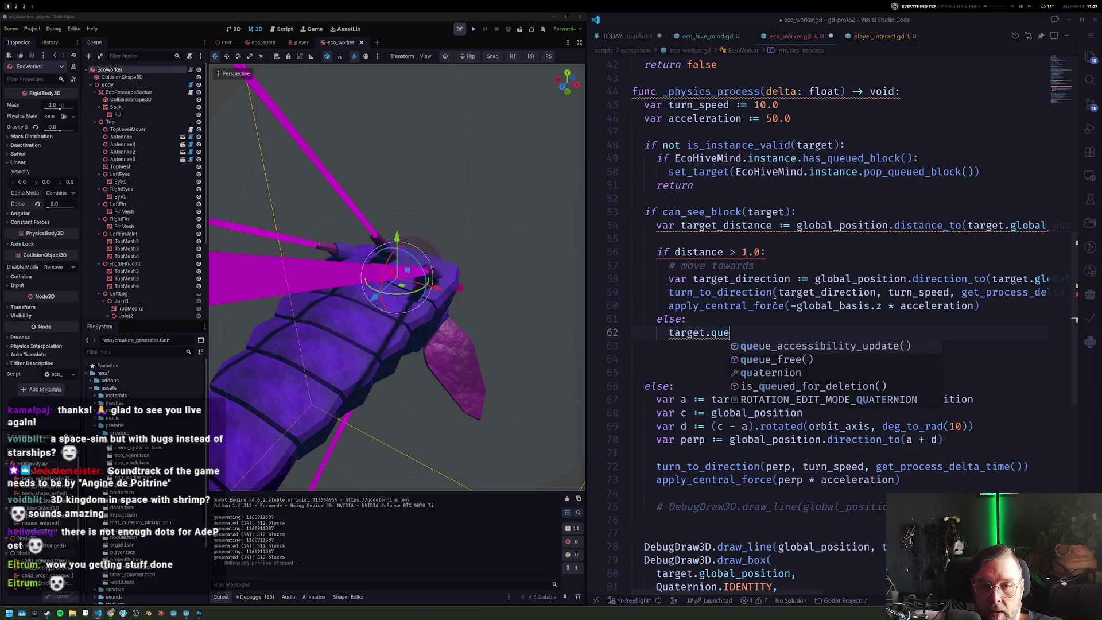
text(queue_f)
key(Return)
key(Return)
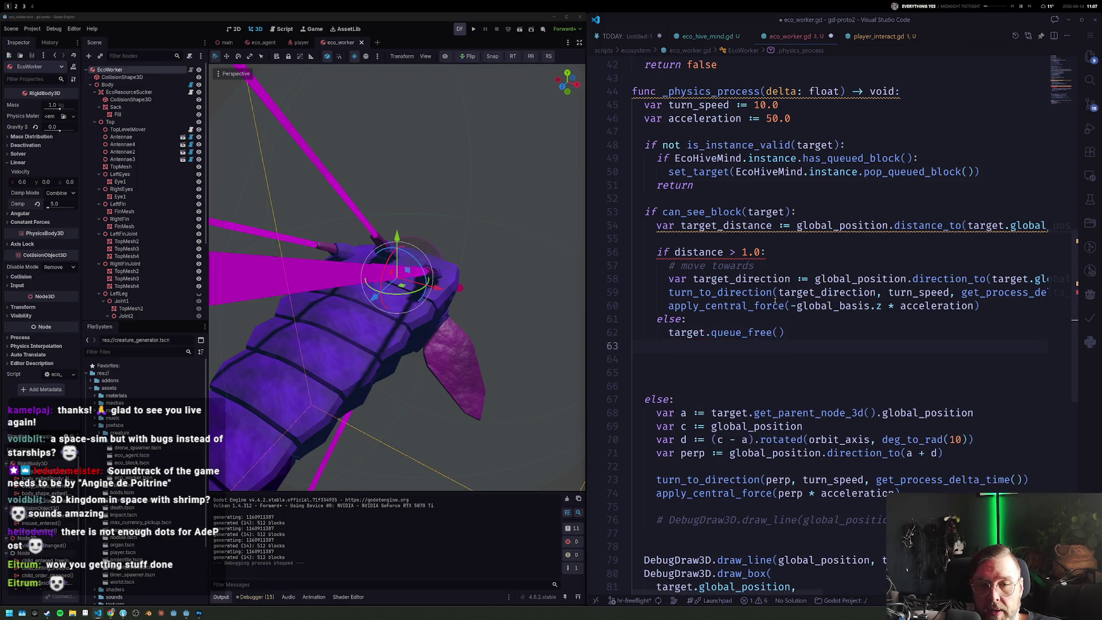
text(target = null)
key(ctrl+s)
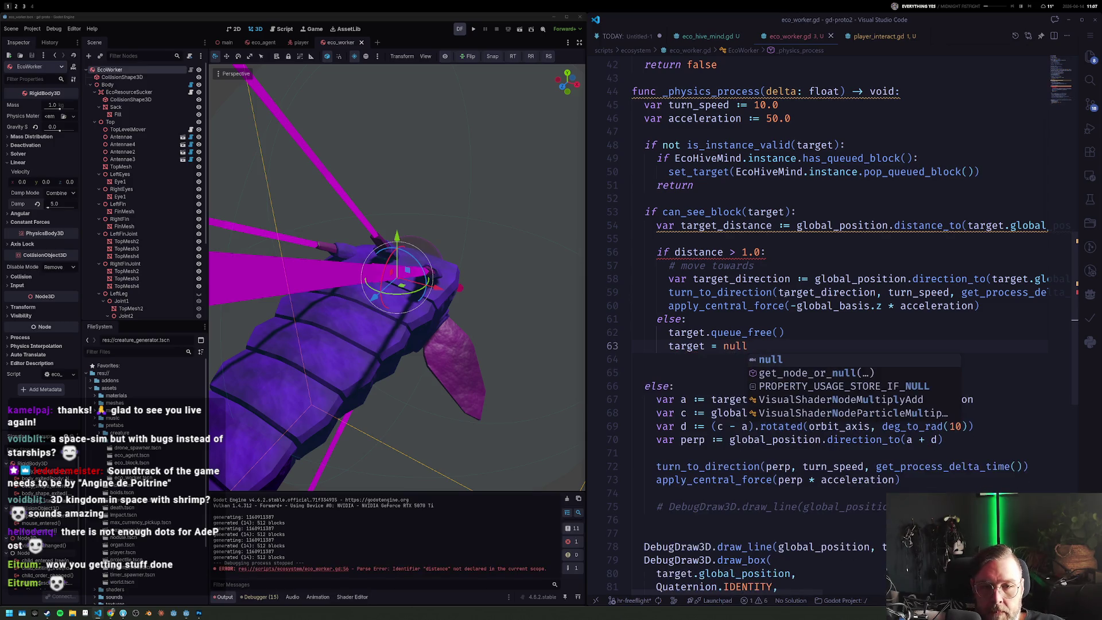
double_click(695, 252)
text(target_distance)
click(473, 29)
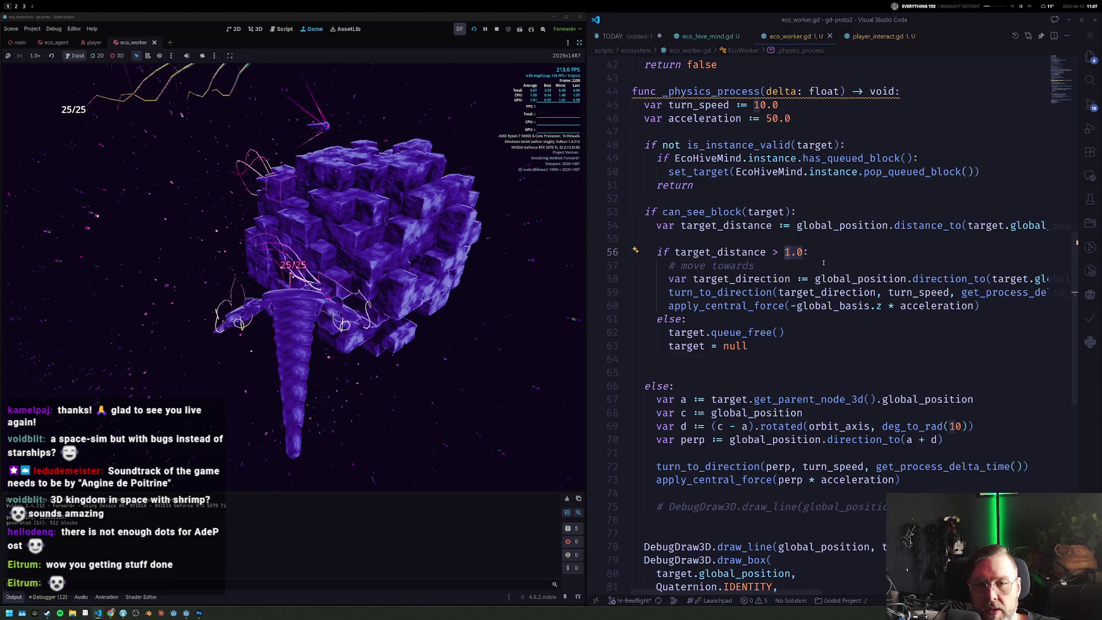
Step: Raise the consume threshold from 1.0 to 4.0, save the worker script and restart the game
key(ctrl+s)
key(Down)
click(473, 28)
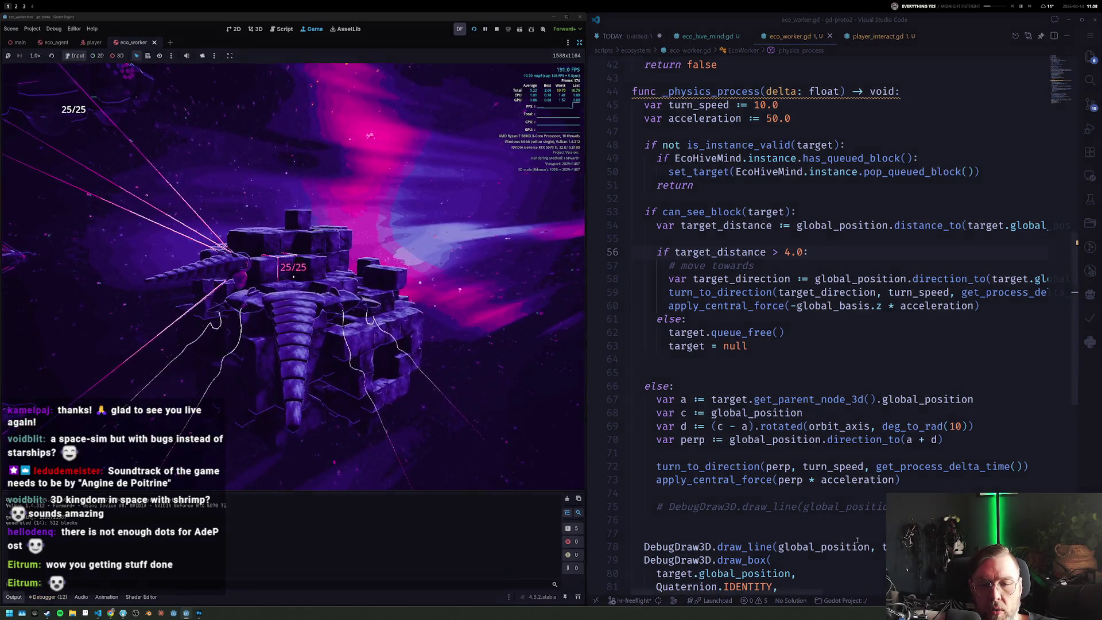
scroll(739, 430, down, 5)
click(738, 462)
key(Return)
text(f)
Step: Comment out the DebugDraw3D draw_line and draw_box calls and refocus the running game
key(BackSpace)
key(BackSpace)
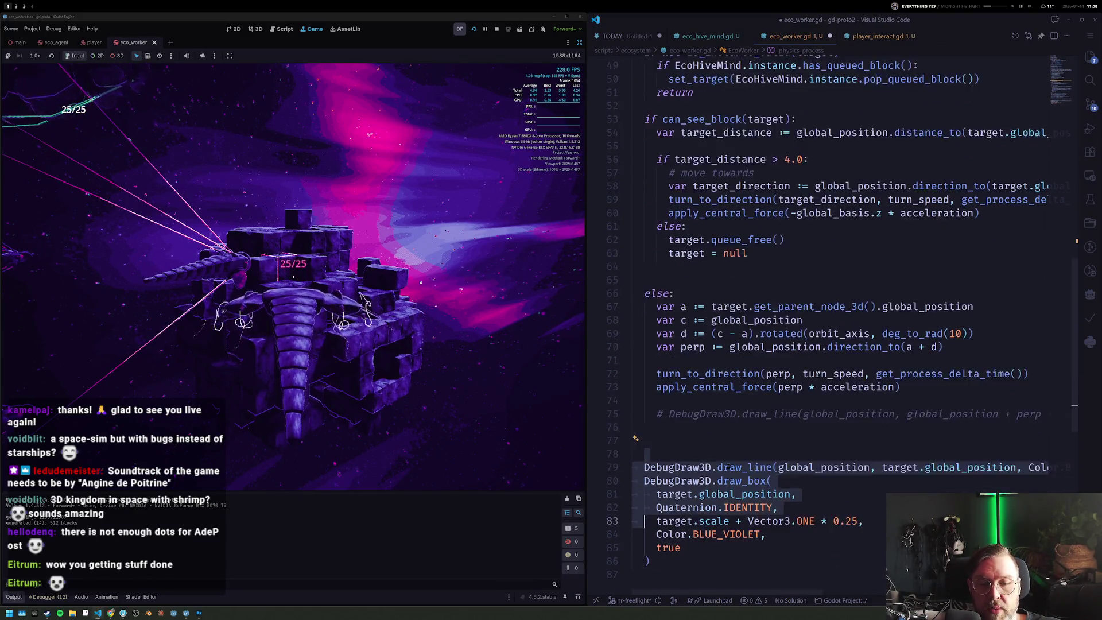
key(shift+Down)
key(shift+Down)
key(shift+Down)
key(ctrl+slash)
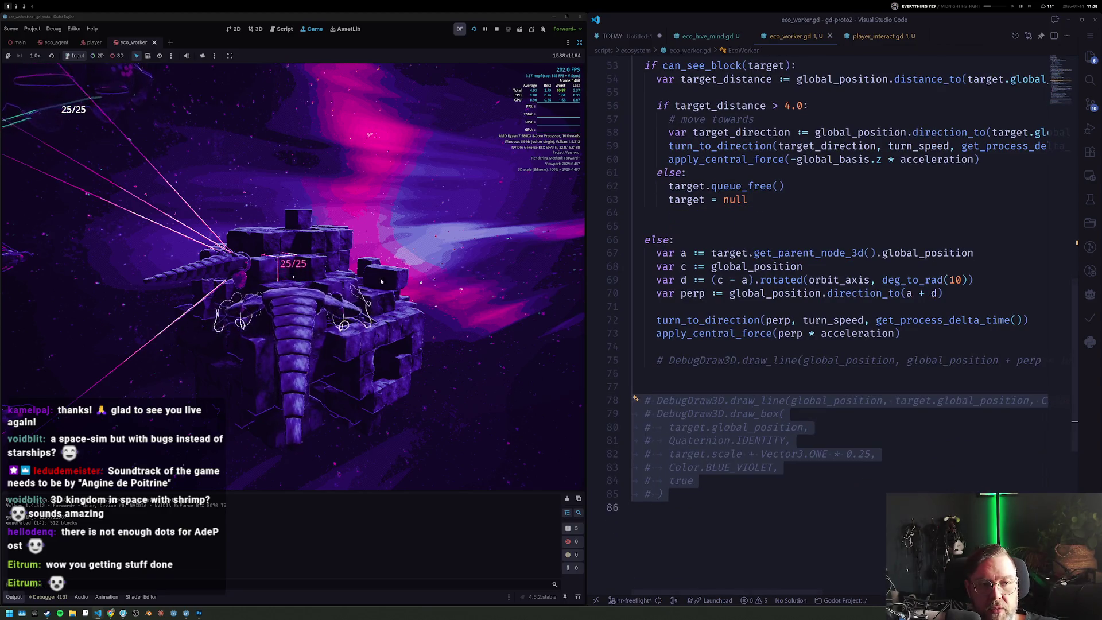
click(376, 279)
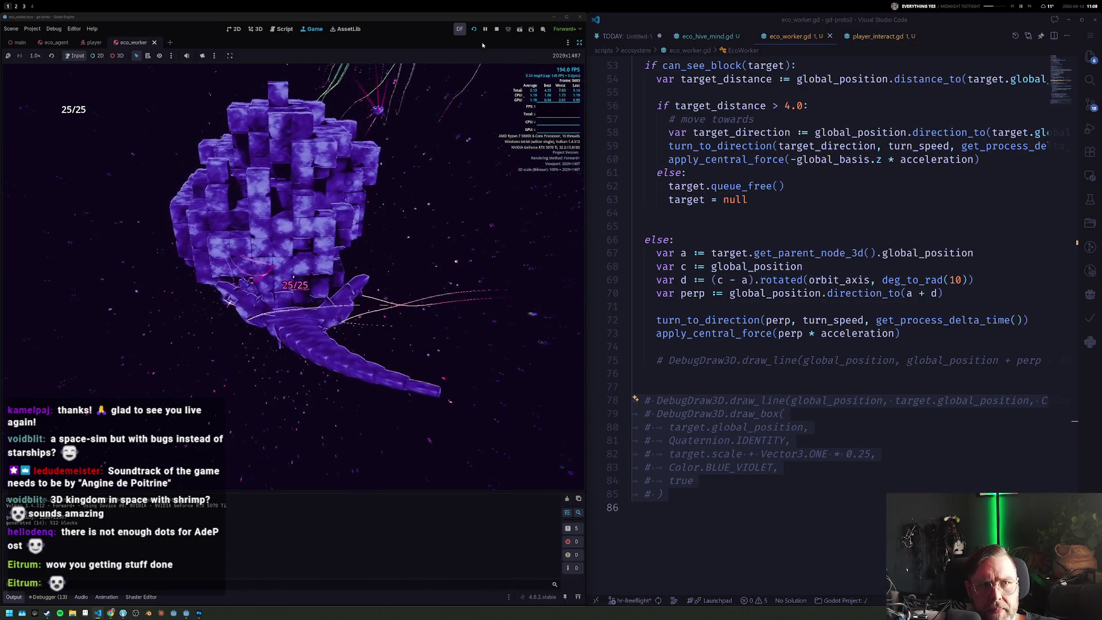
Step: Stop the game, set EcoWorker's Angular Damp to 5 in the Inspector, and run again
click(496, 29)
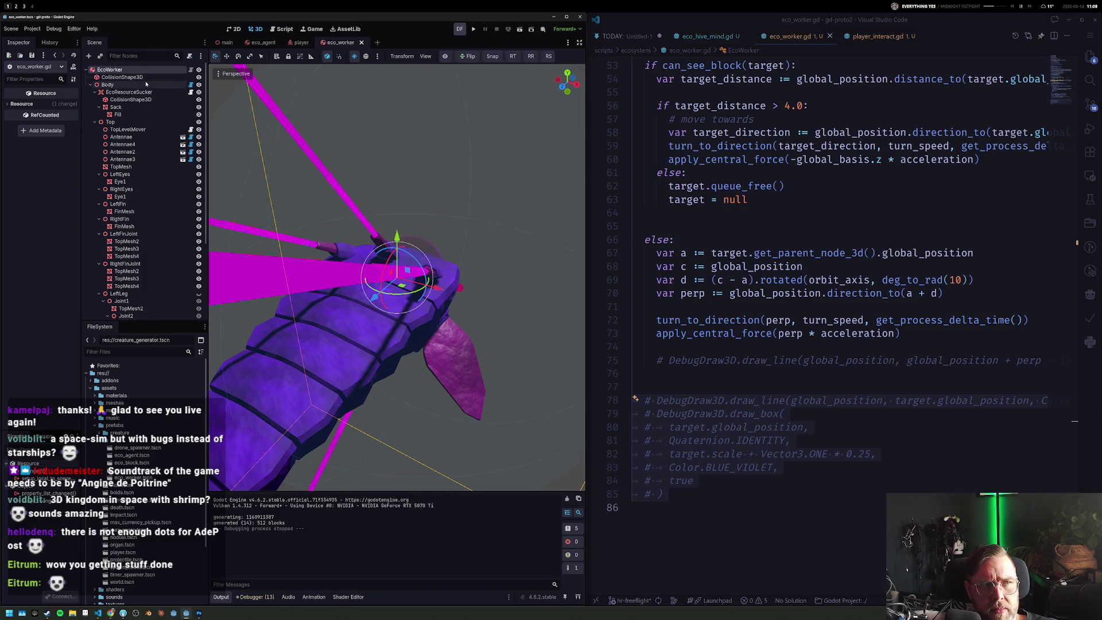
click(96, 92)
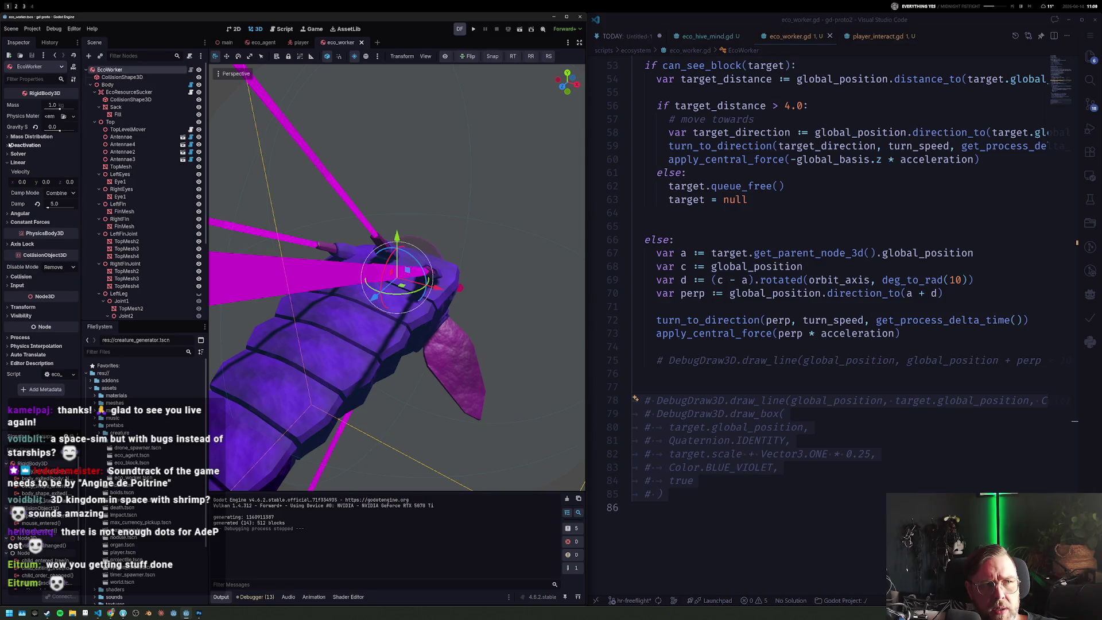
click(8, 214)
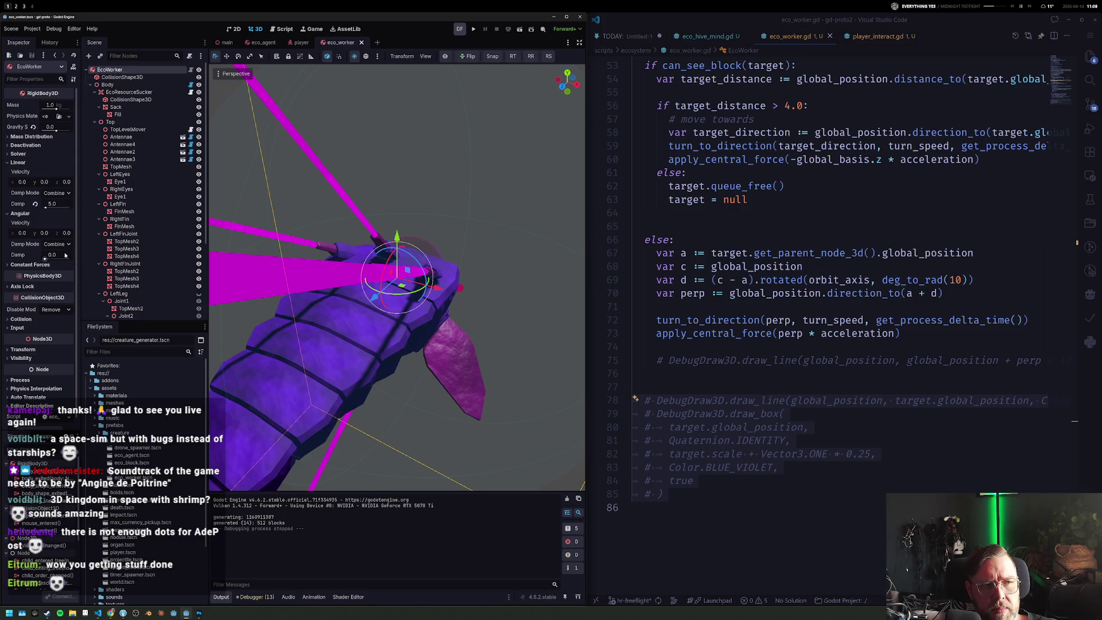
key(Tab)
click(35, 289)
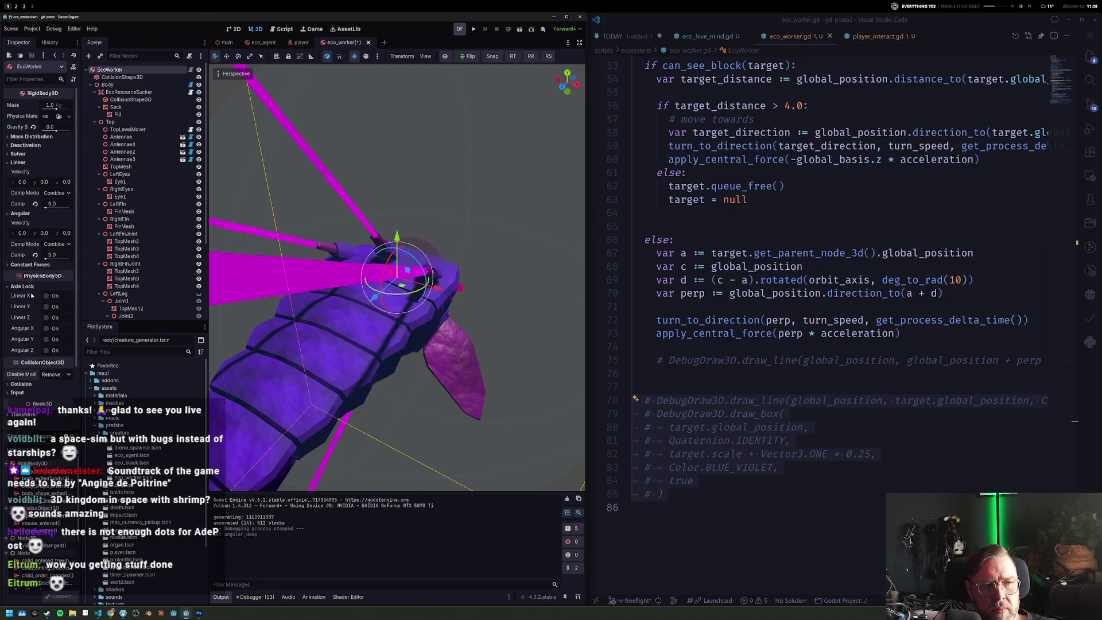
key(F6)
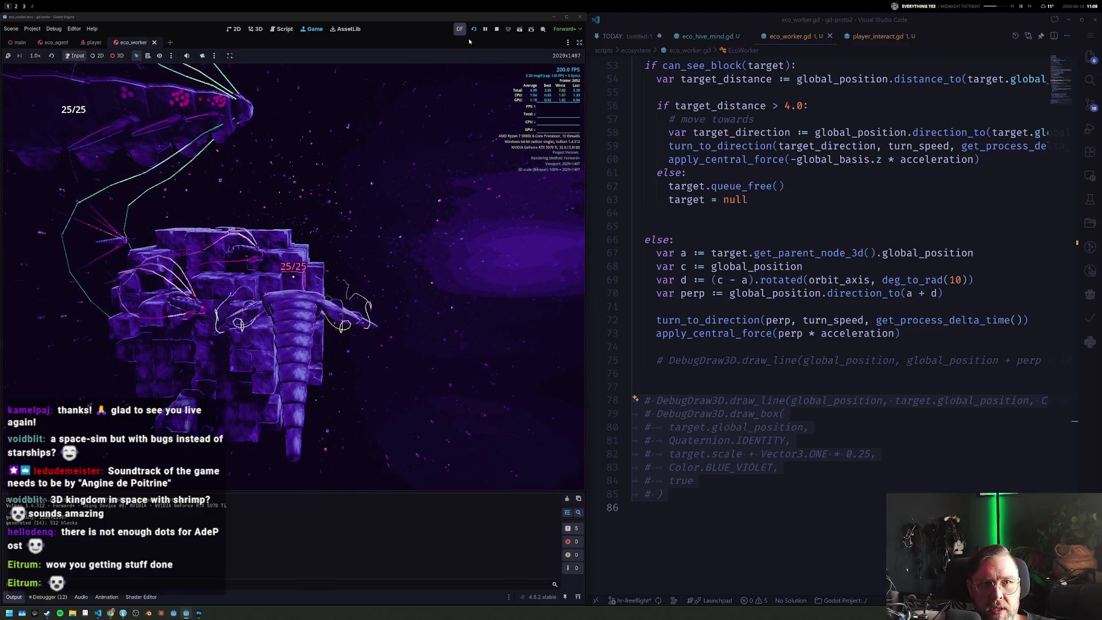
Step: Stop the game and start an 'if ' above turn_to_direction in the orbit else branch
click(496, 29)
scroll(803, 238, up, 3)
scroll(803, 238, up, 2)
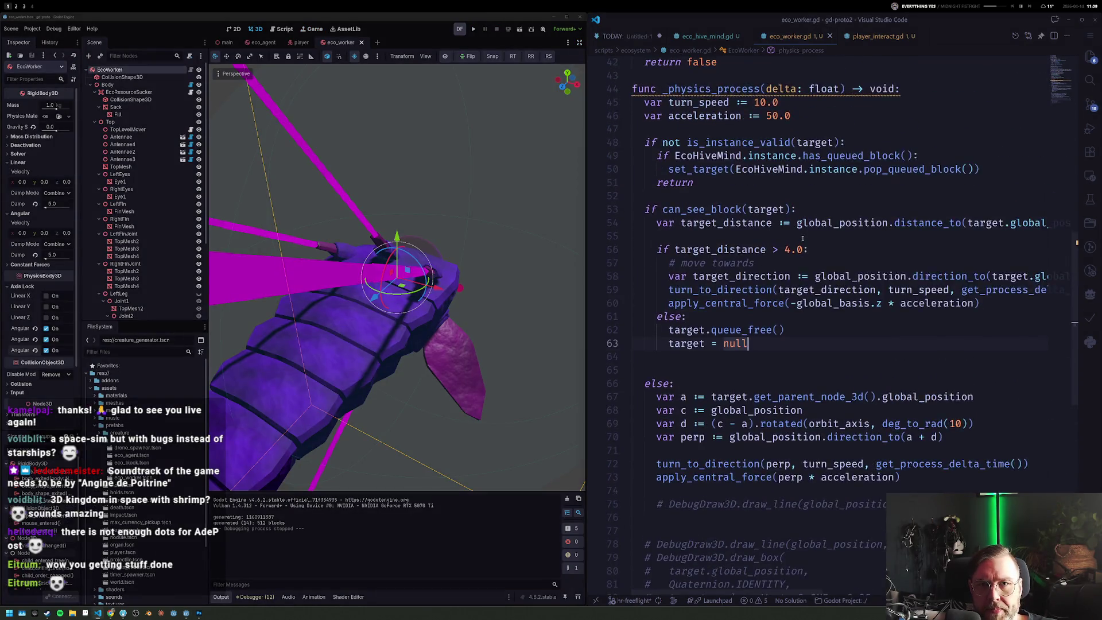
scroll(802, 238, up, 2)
scroll(788, 247, down, 3)
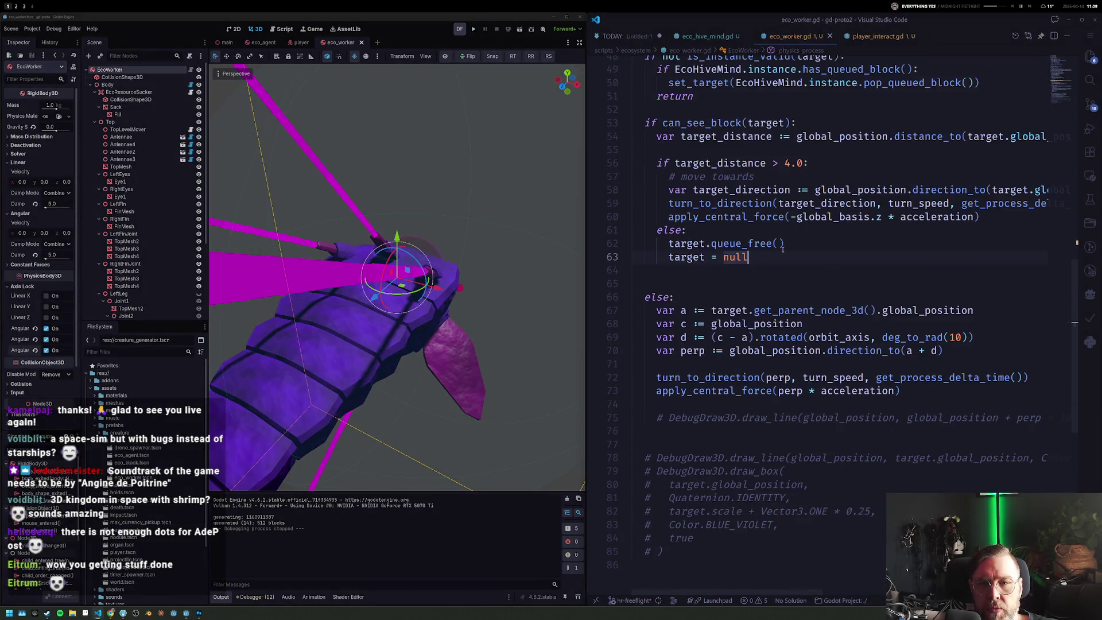
click(794, 297)
key(Down)
key(Down)
key(Down)
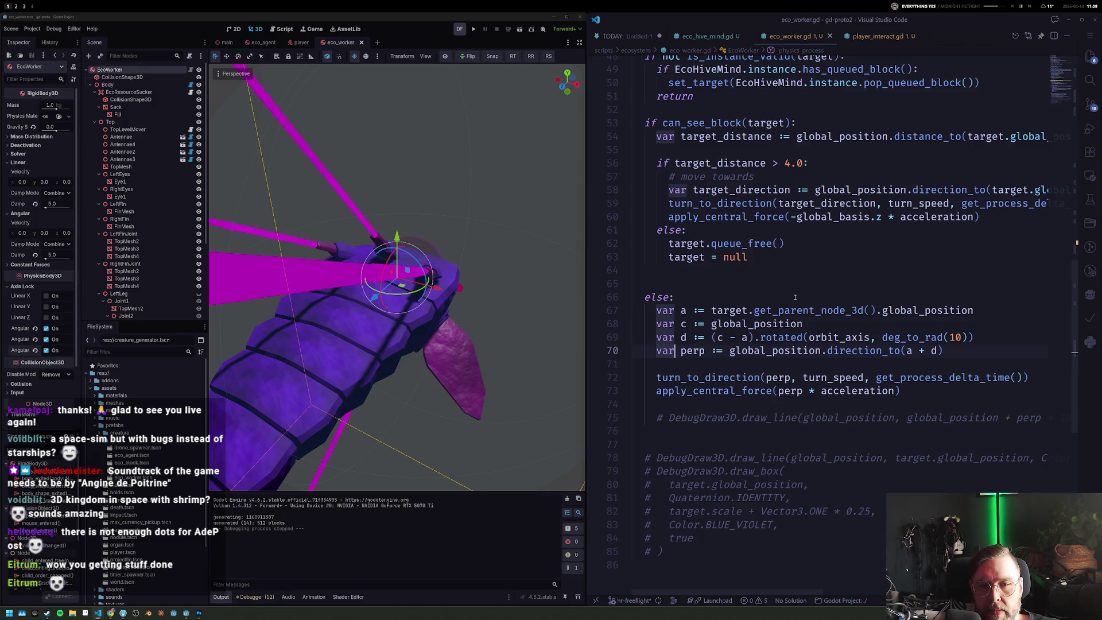
key(Down)
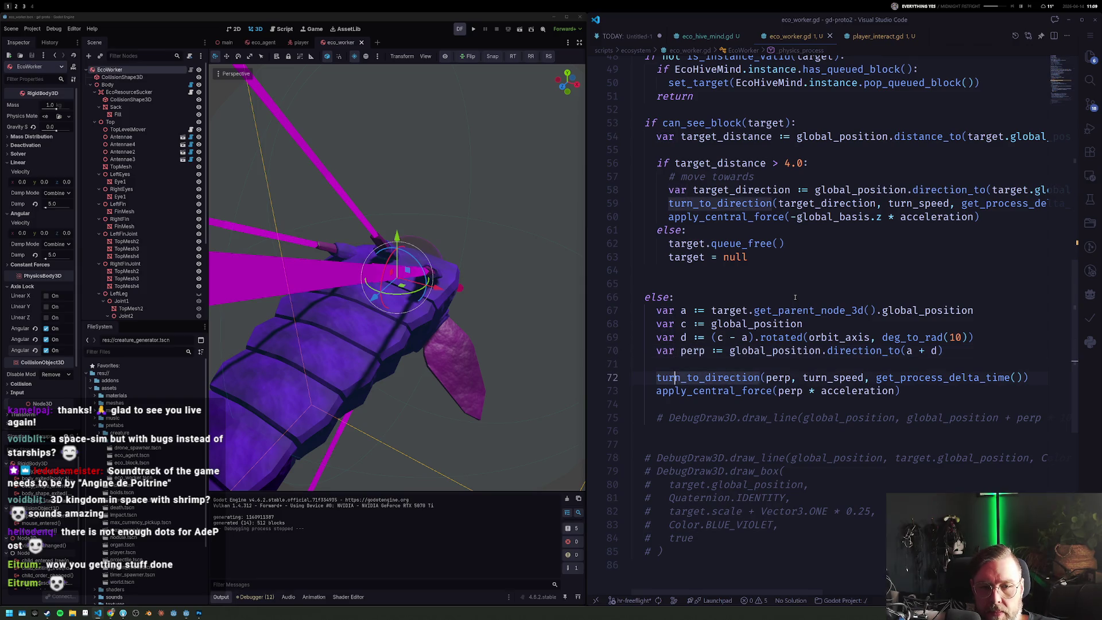
key(Return)
key(Return)
key(Up)
key(Up)
text(if)
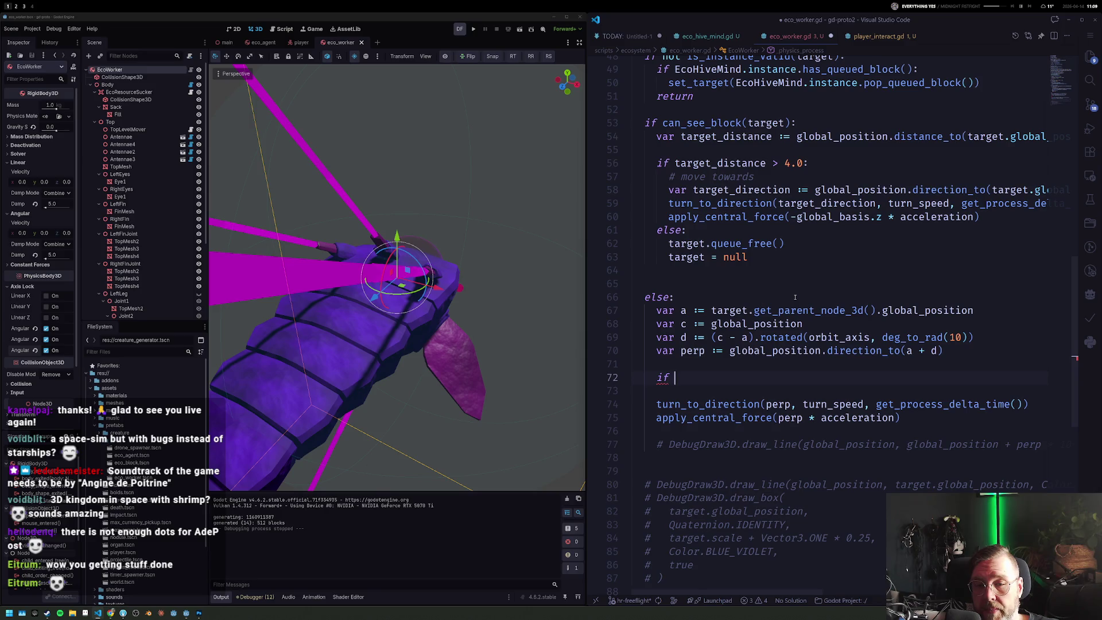
Step: Rename perp to dir and append a global_position.distance_to condition to its assignment
key(Up)
key(Up)
key(F2)
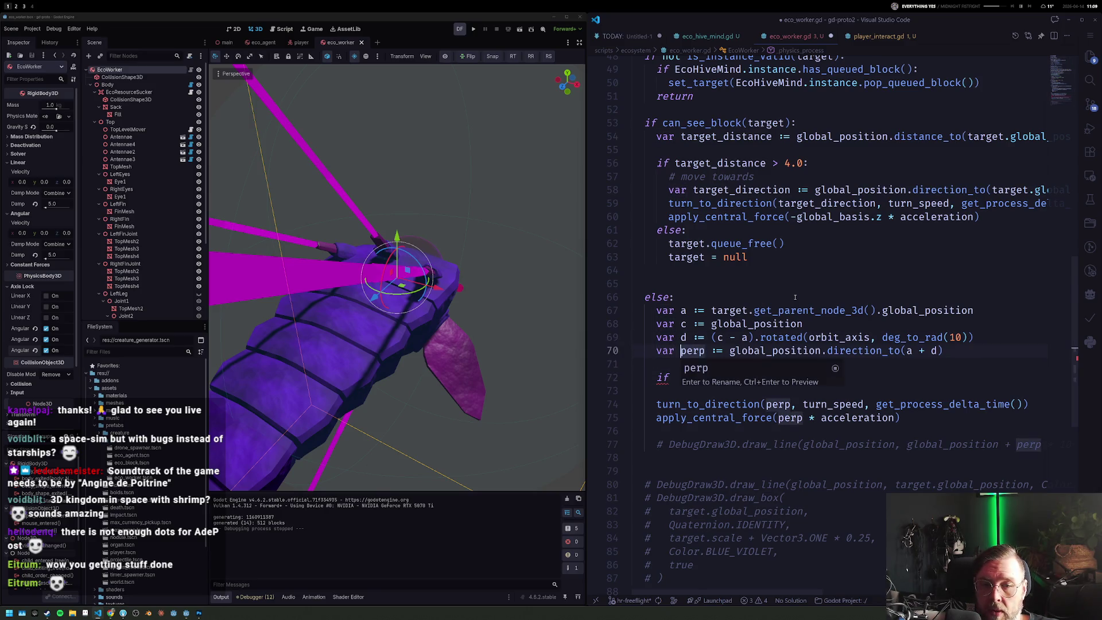
text(di)
key(Return)
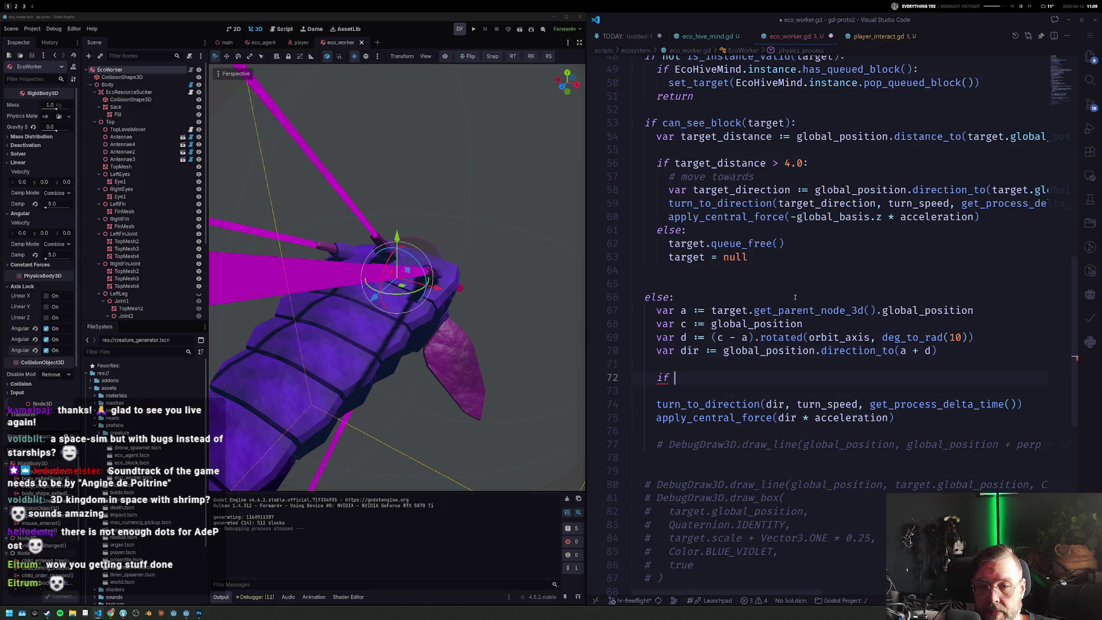
key(Up)
key(Up)
key(End)
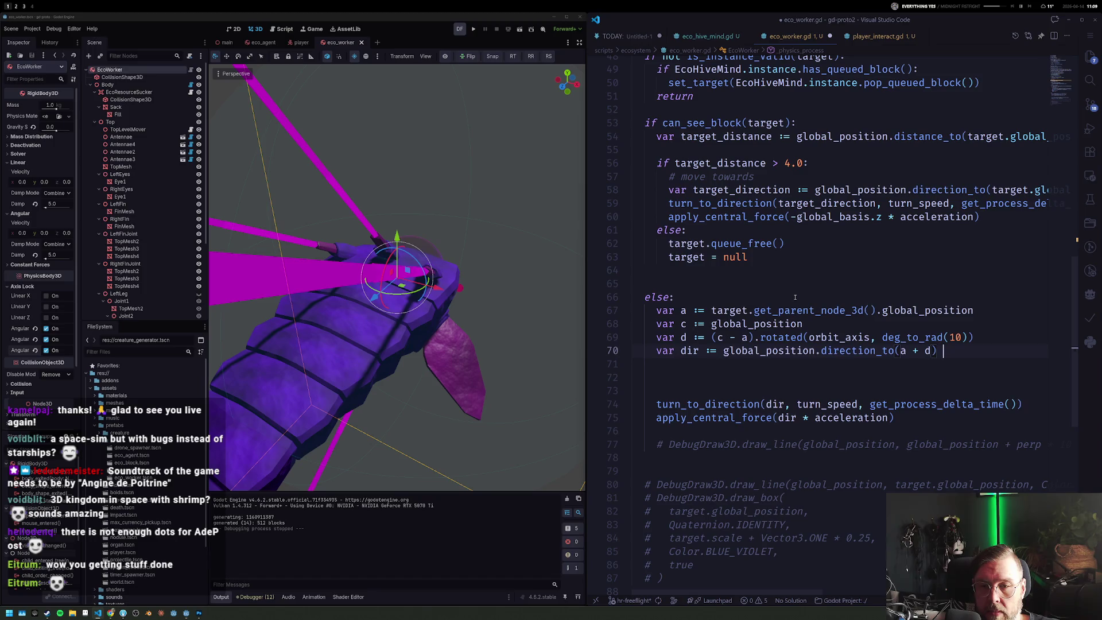
text(if )
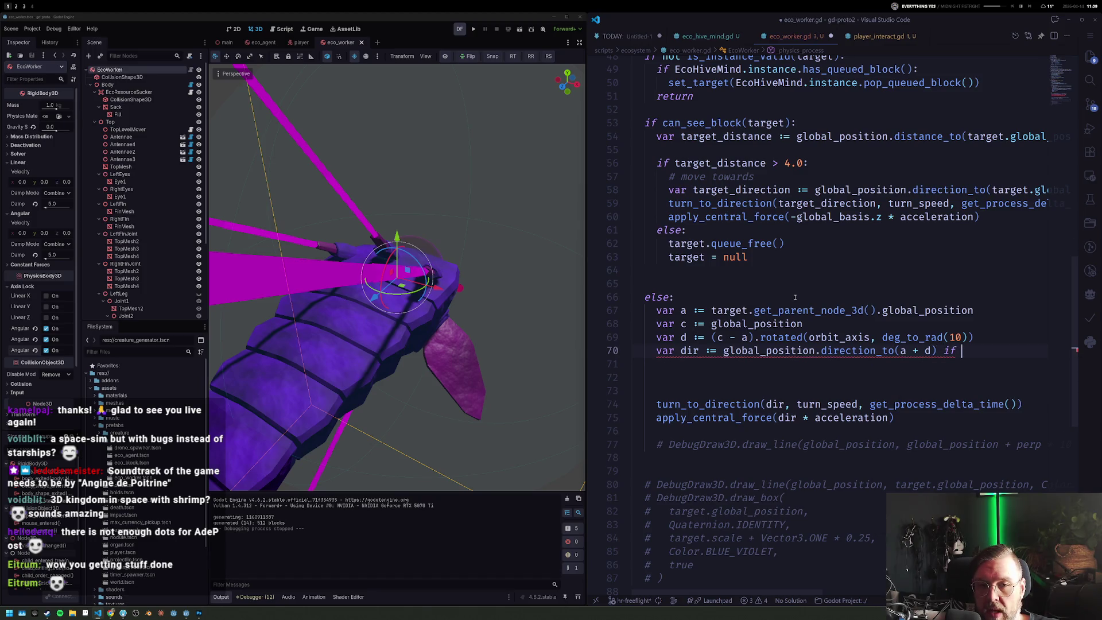
text(globlapo)
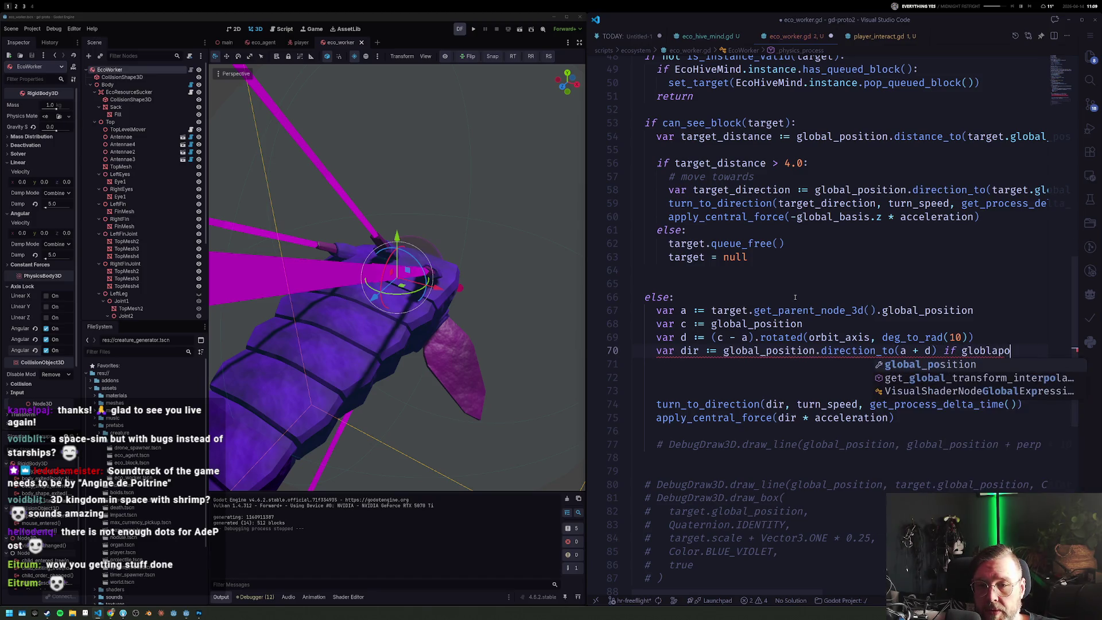
key(Tab)
text(.dist)
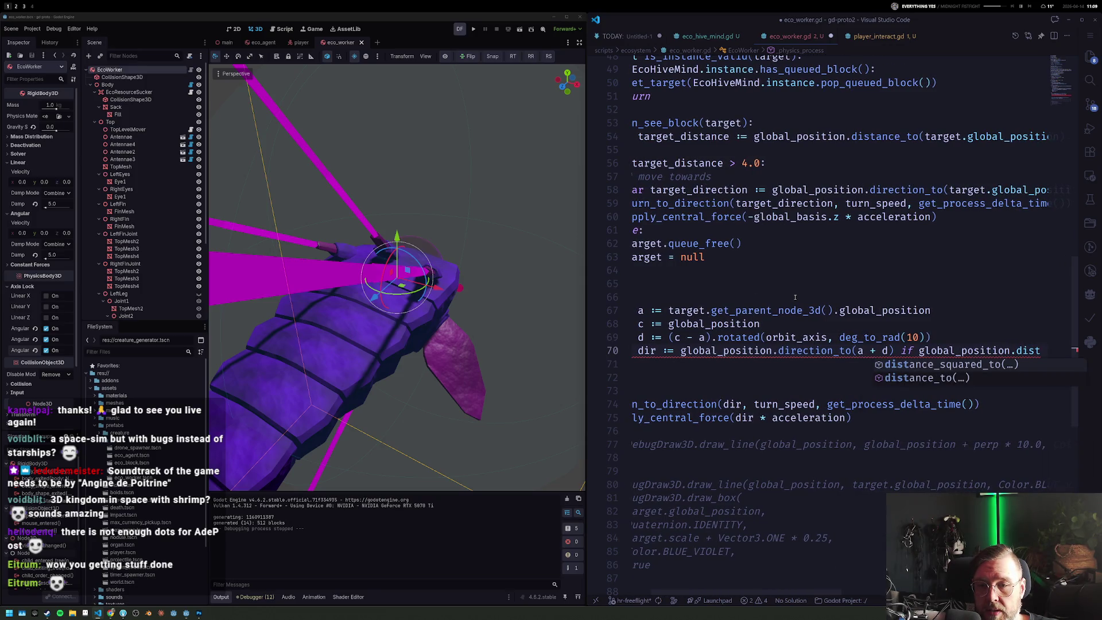
key(Down)
key(Tab)
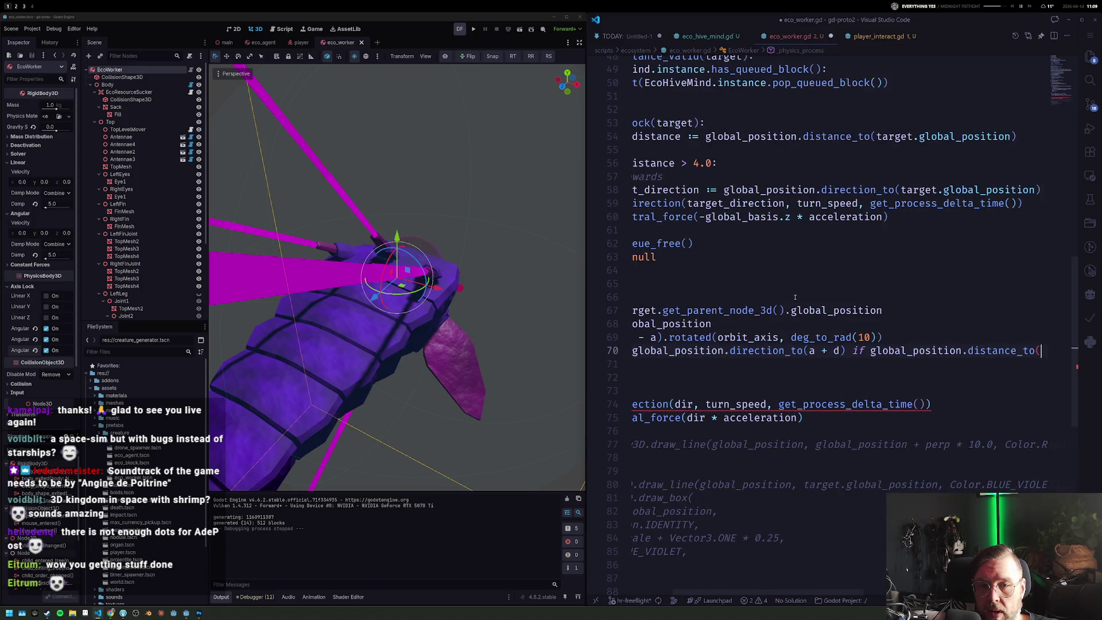
text(a) <)
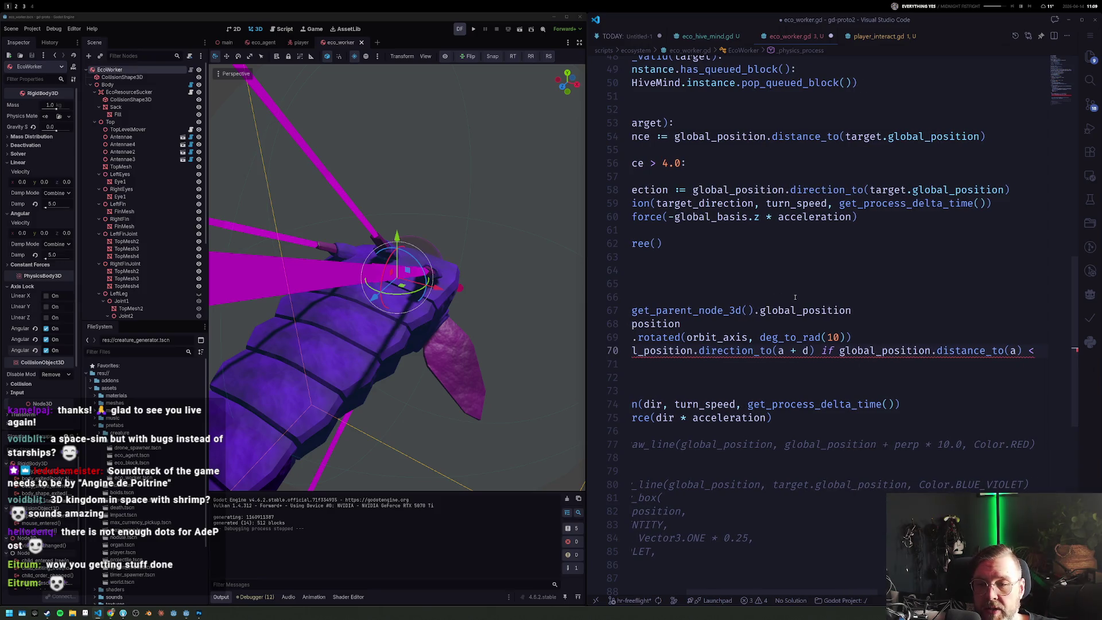
Step: Add var orbit_distance := 10.0 and make dir fall back to direction_to the target when closer
click(794, 298)
key(Return)
text(var orbit_distance :=)
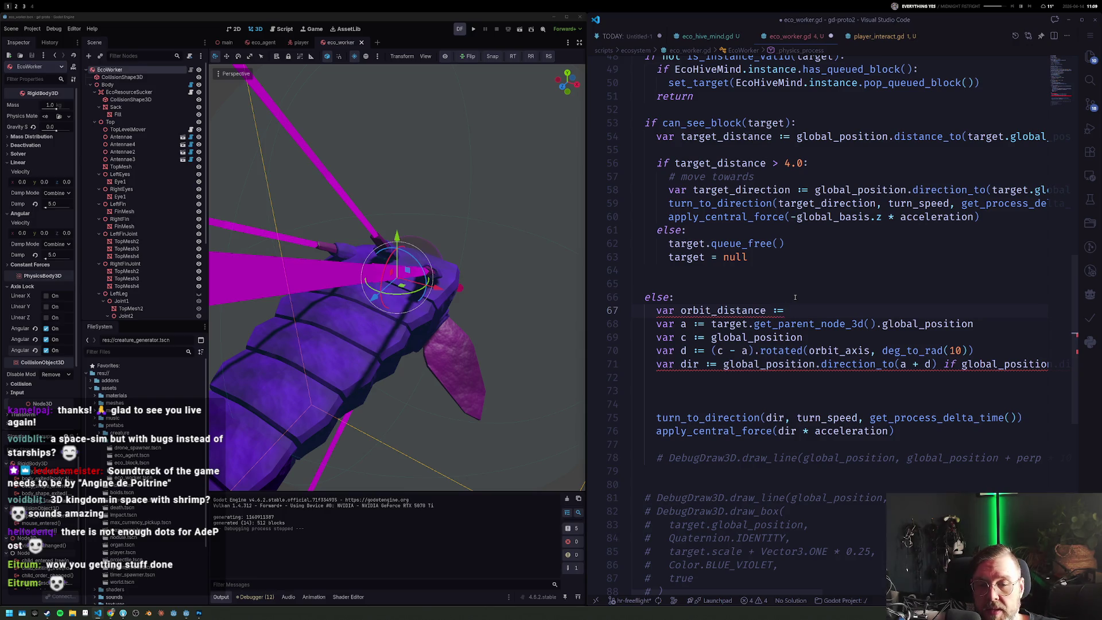
text( 10.0)
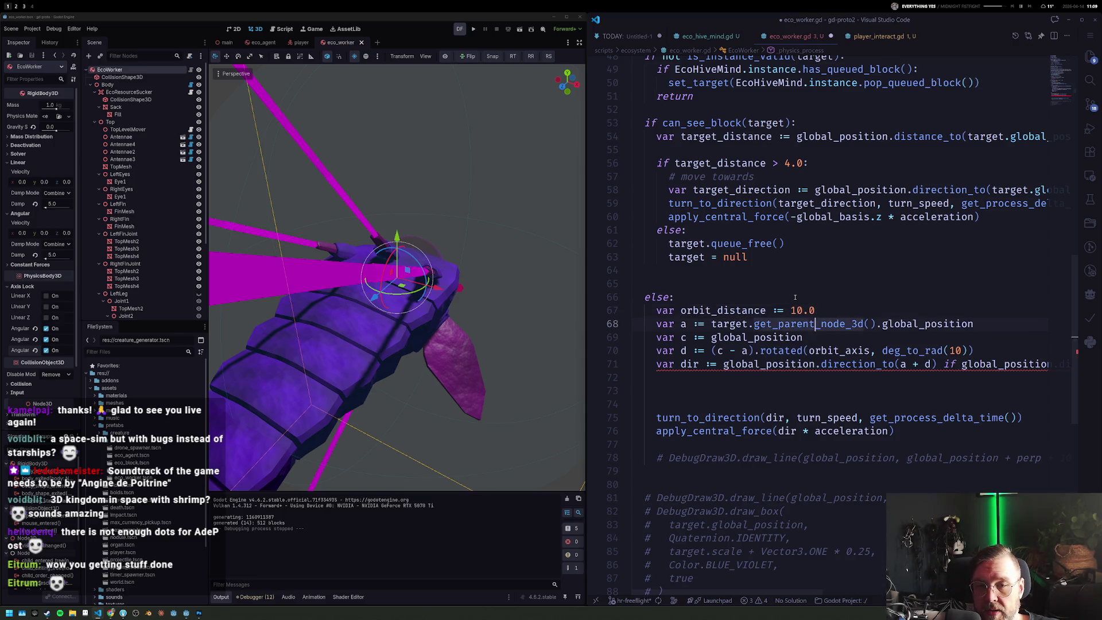
key(Down)
key(Down)
key(Down)
key(End)
text(or)
key(BackSpace)
key(BackSpace)
text(o)
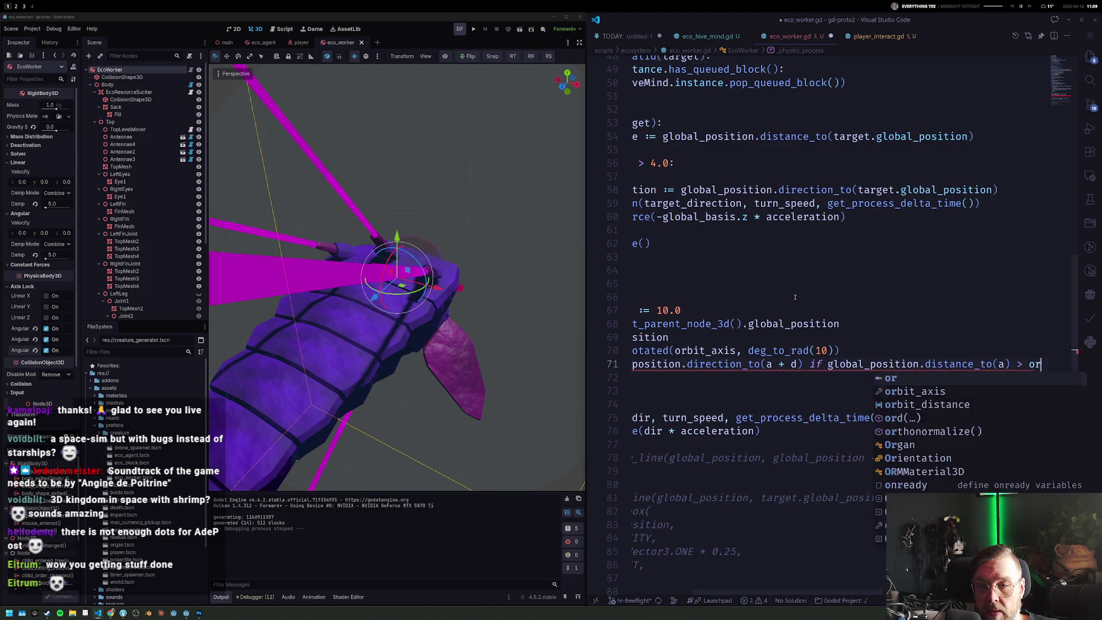
text(rbit_d)
key(Tab)
text(else)
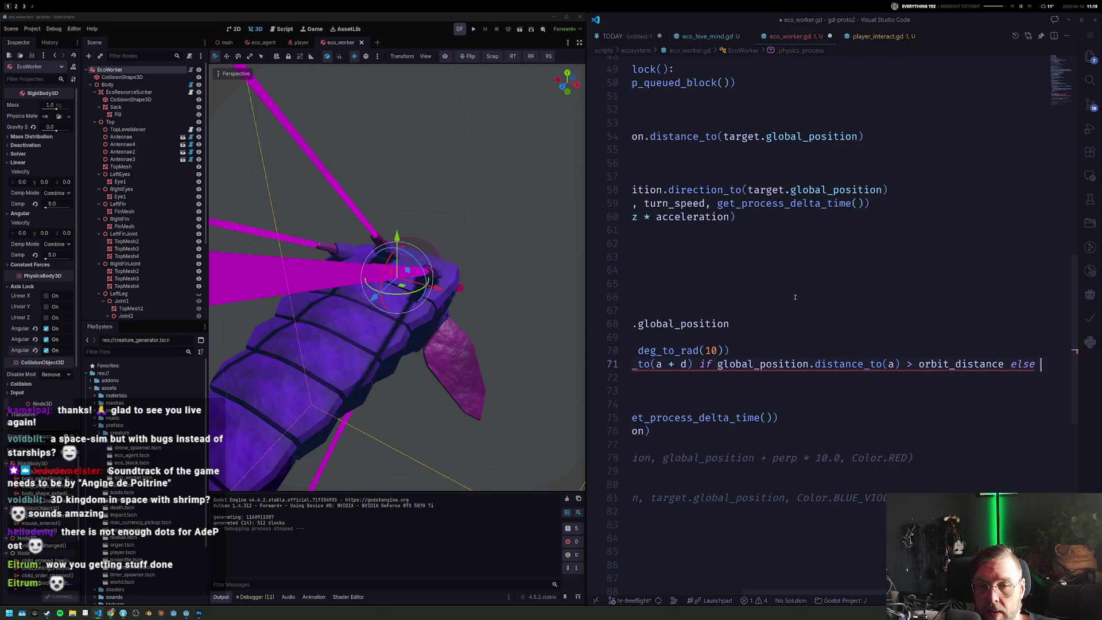
key(Home)
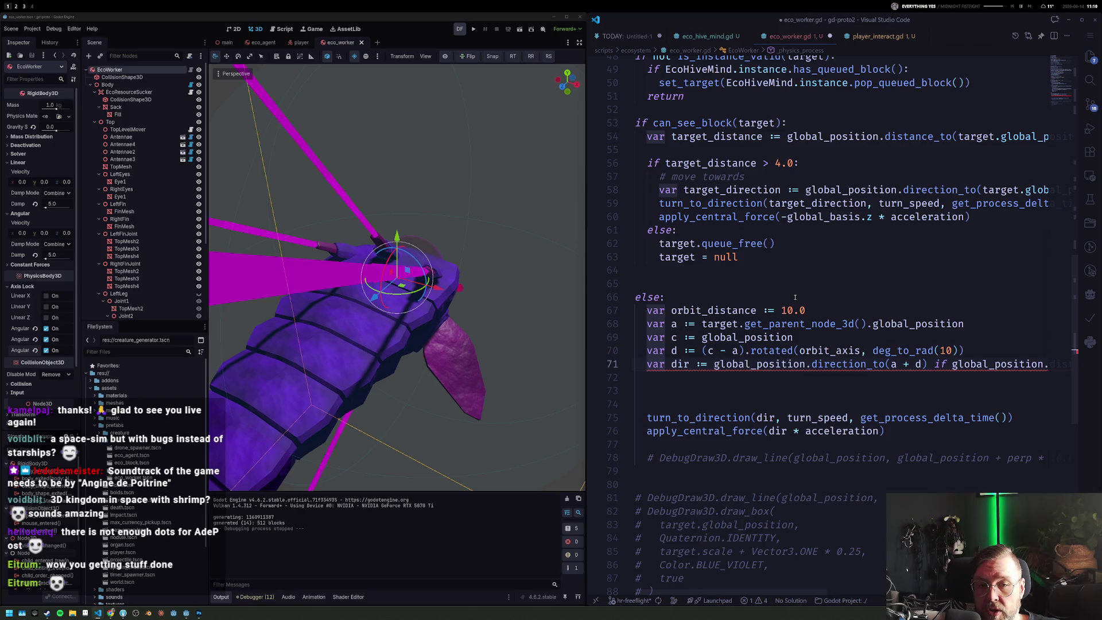
key(End)
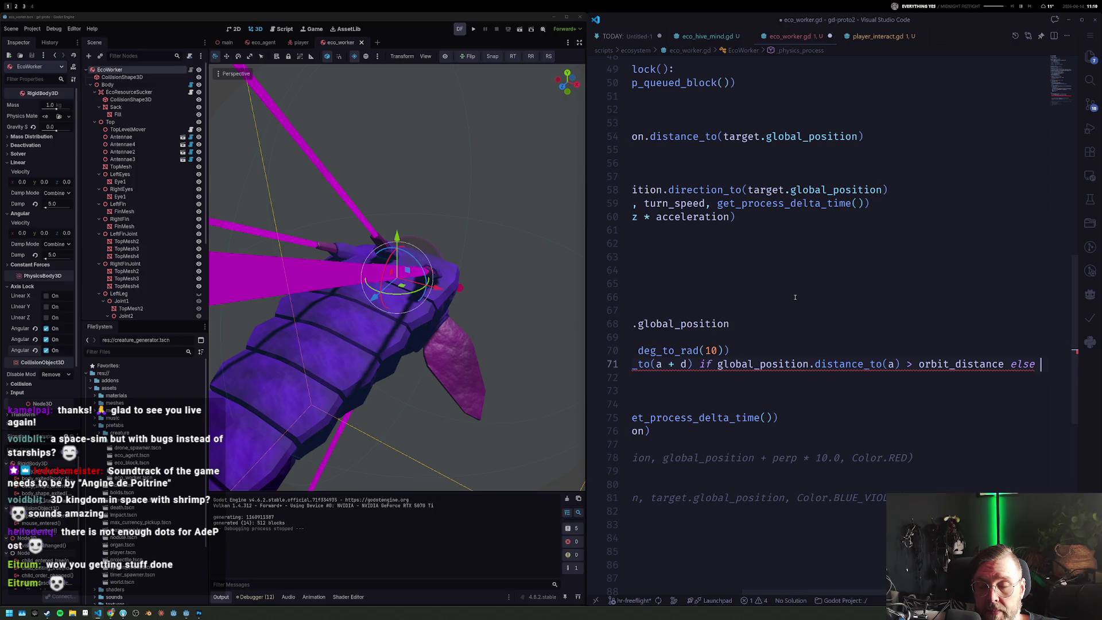
text(a.dire)
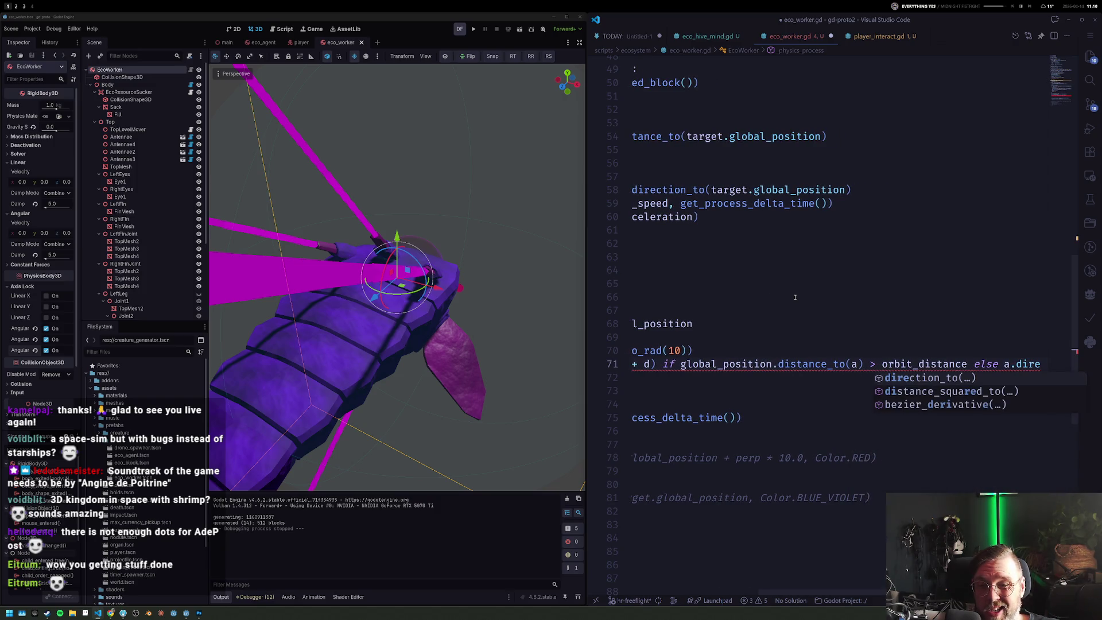
key(Tab)
text((globalpo)
key(Tab)
text())
Step: Reformat the dir conditional expression across parenthesised lines for if and else
key(Home)
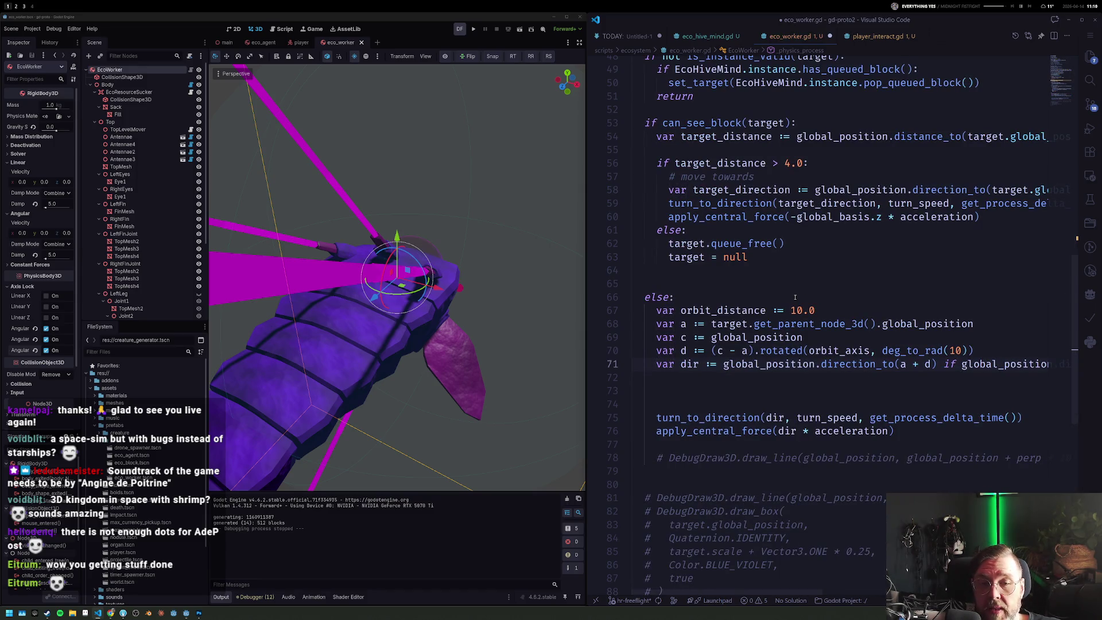
key(ctrl+Right)
key(ctrl+Right)
key(ctrl+Right)
text(()
key(Return)
key(ctrl+Right)
key(ctrl+Right)
key(ctrl+Right)
key(ctrl+Right)
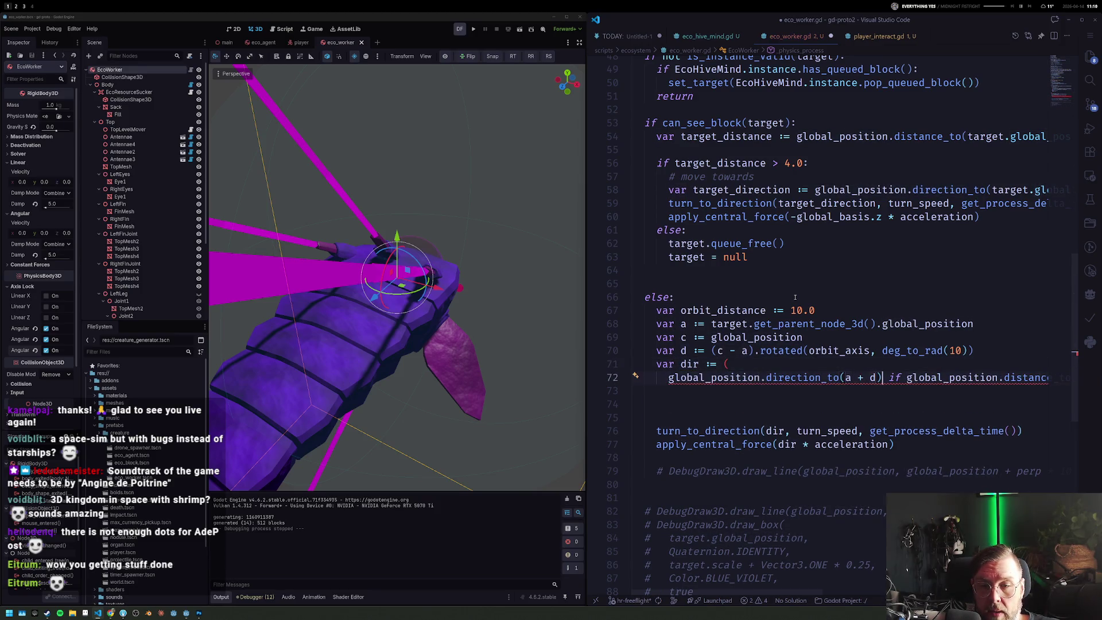
key(ctrl+Right)
key(ctrl+Right)
key(Right)
key(ctrl+Left)
key(ctrl+Left)
key(ctrl+Left)
key(Return)
key(ctrl+Right)
key(ctrl+Right)
key(ctrl+Right)
key(ctrl+Right)
key(ctrl+Right)
key(ctrl+Right)
key(Right)
key(ctrl+Left)
key(ctrl+Left)
key(Return)
key(Return)
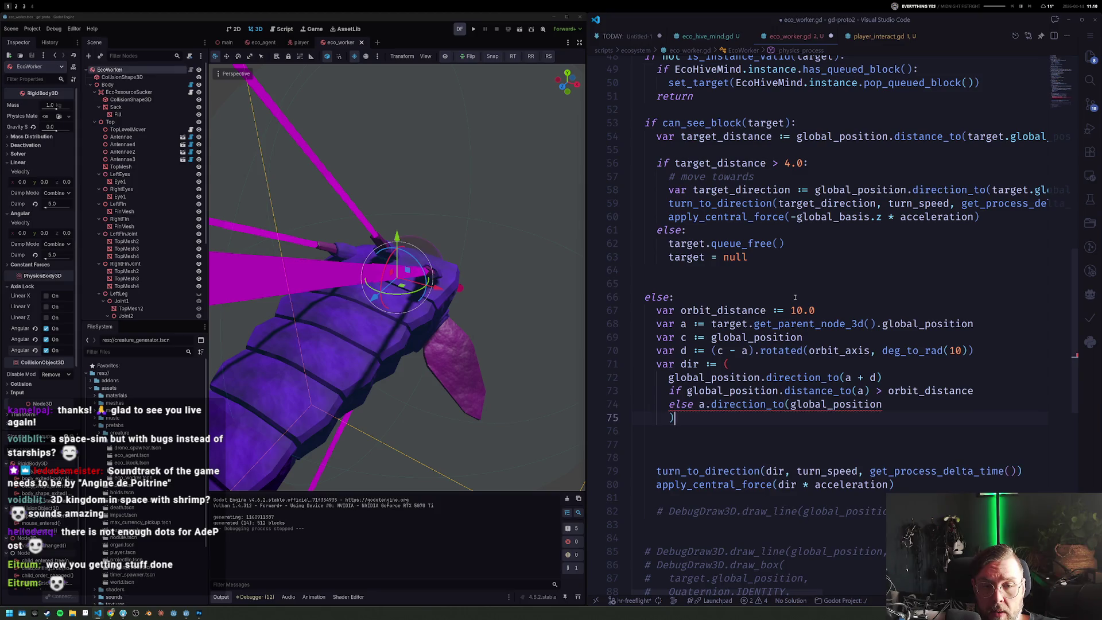
key(BackSpace)
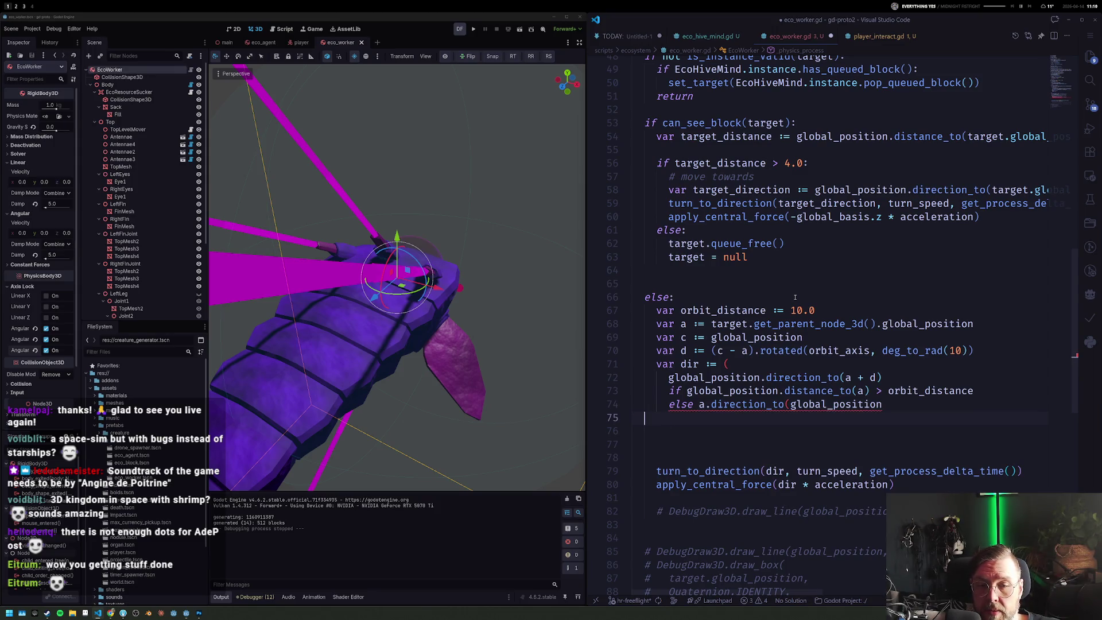
key(Up)
key(End)
text())
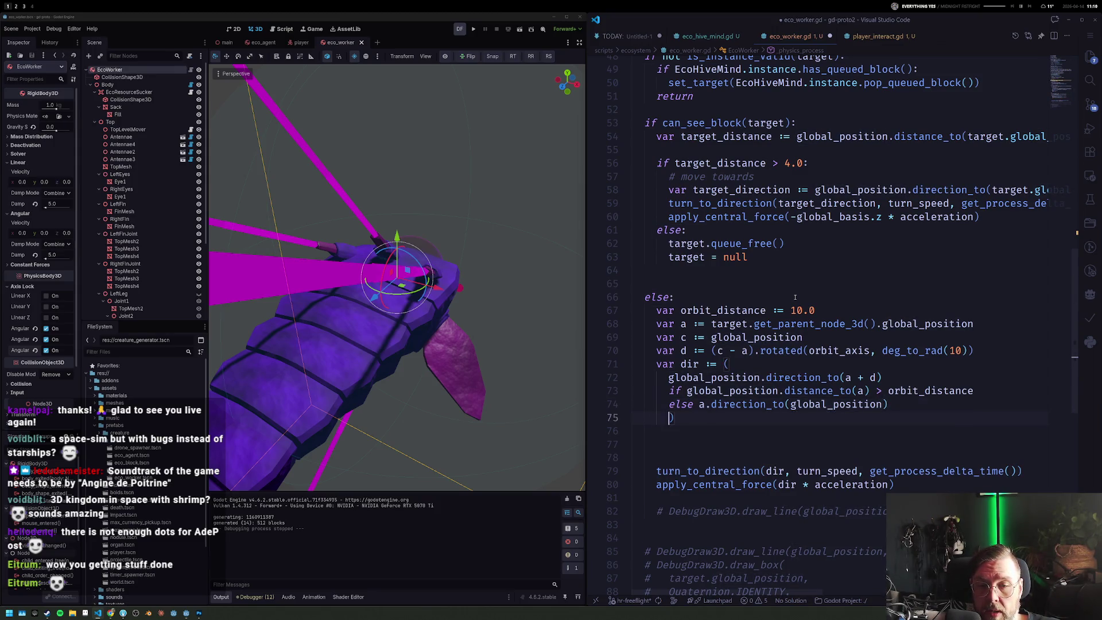
key(Right)
key(Right)
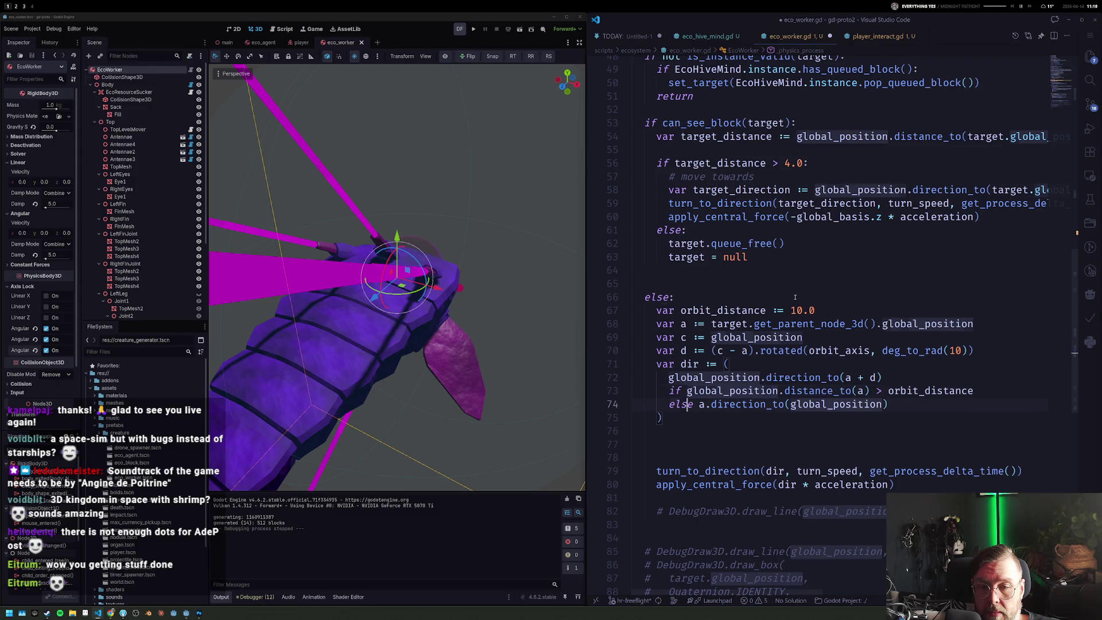
key(Down)
key(Down)
mouse_move(928, 324)
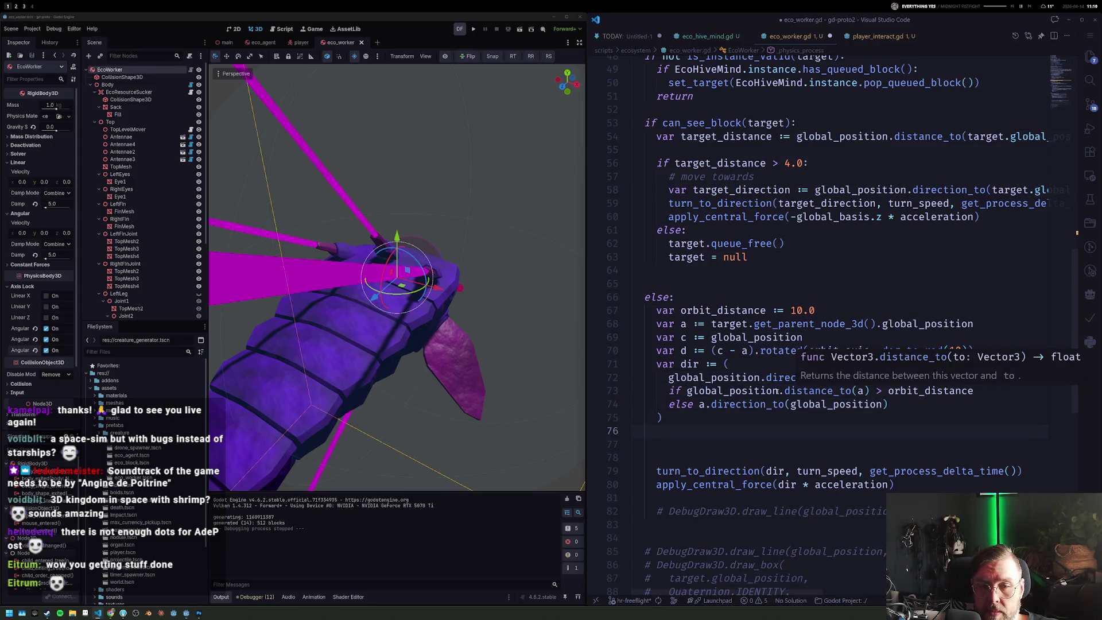
mouse_move(756, 338)
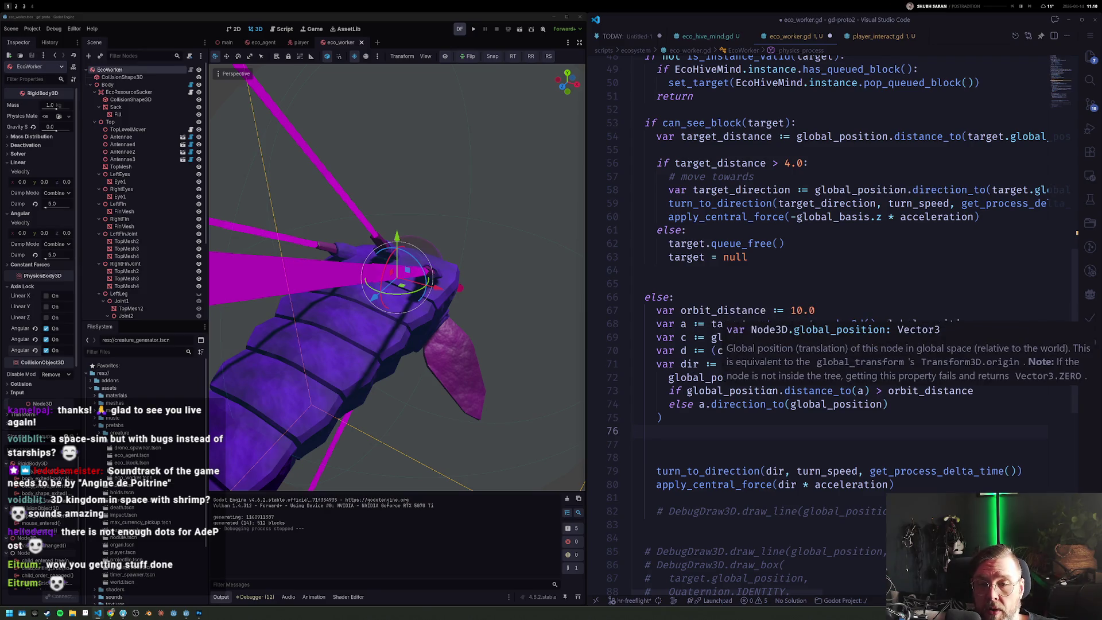
Step: Check the orbit_distance usage, save the worker script and run the game
click(892, 392)
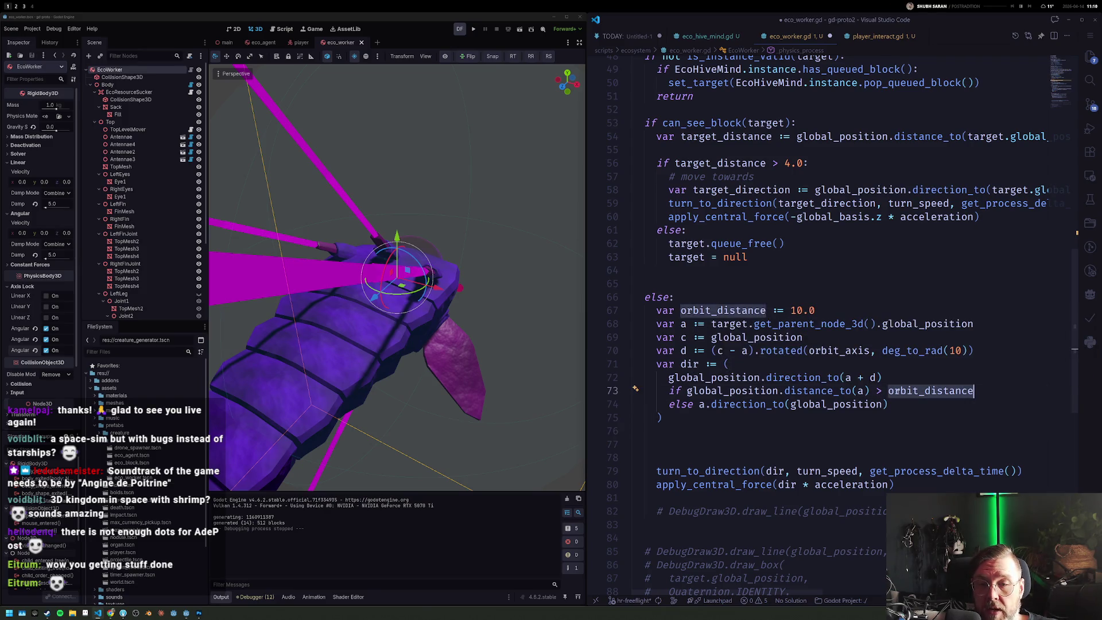
key(End)
key(ctrl+s)
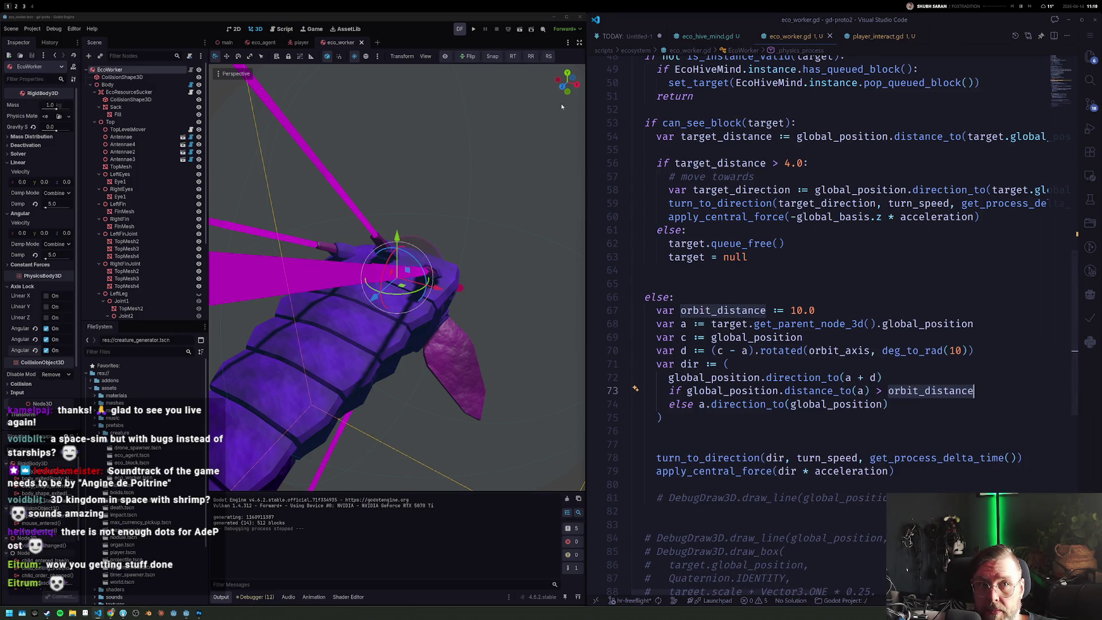
click(484, 29)
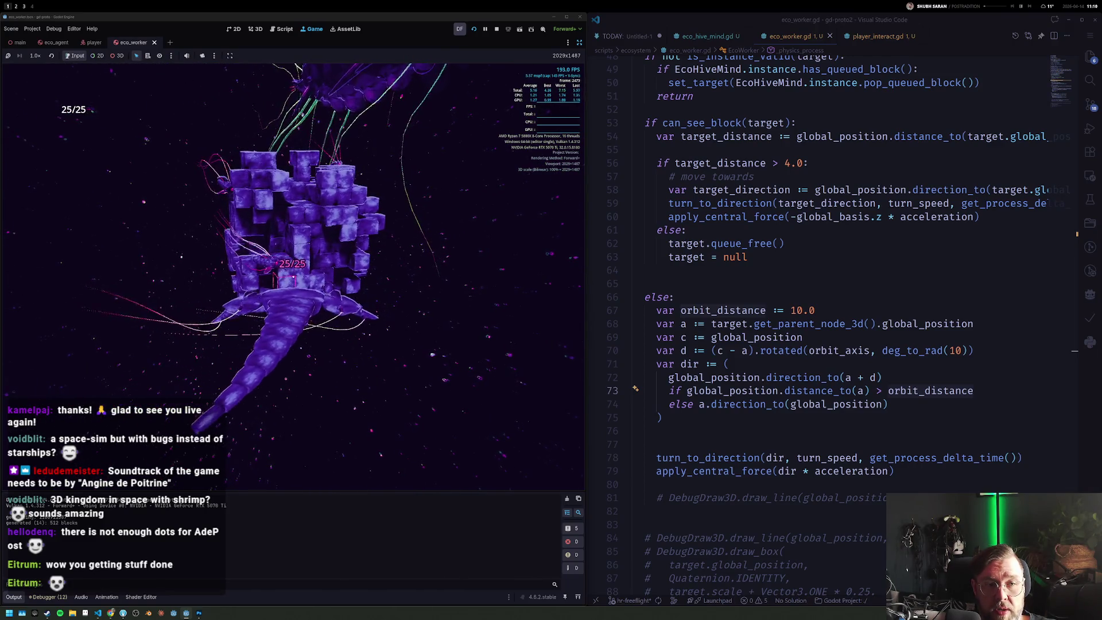
Step: Change orbit_distance on line 67 from 10.0 to 20.0
click(797, 311)
key(BackSpace)
text(2)
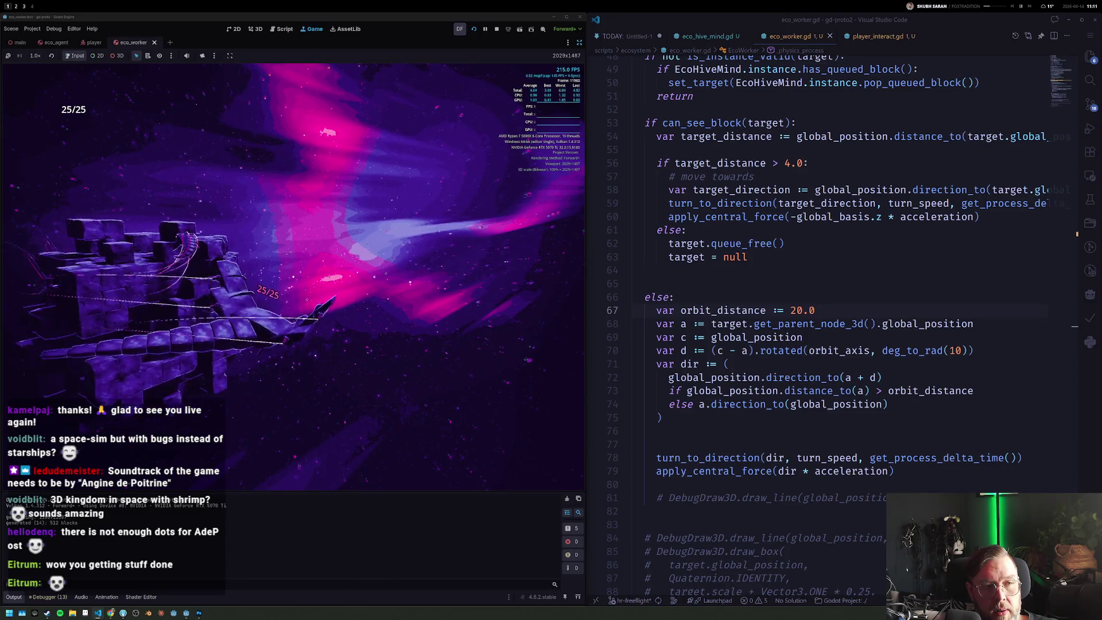
Step: Change 'if target_distance > 4.0' to 2.5 on line 56 and save
click(787, 162)
key(BackSpace)
text(2)
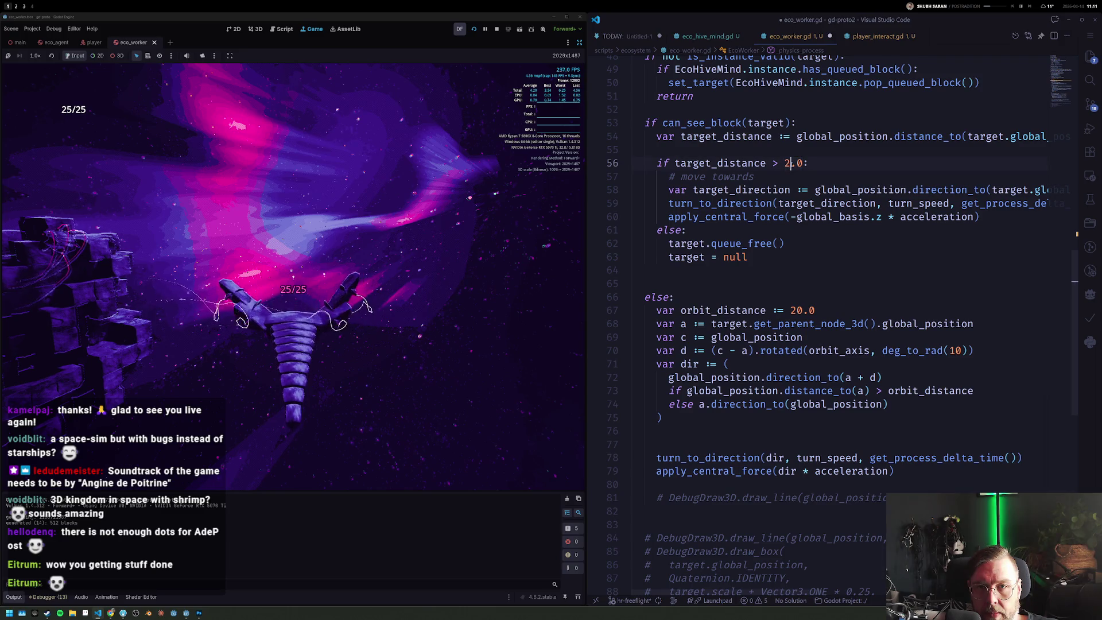
text(5)
key(ctrl+s)
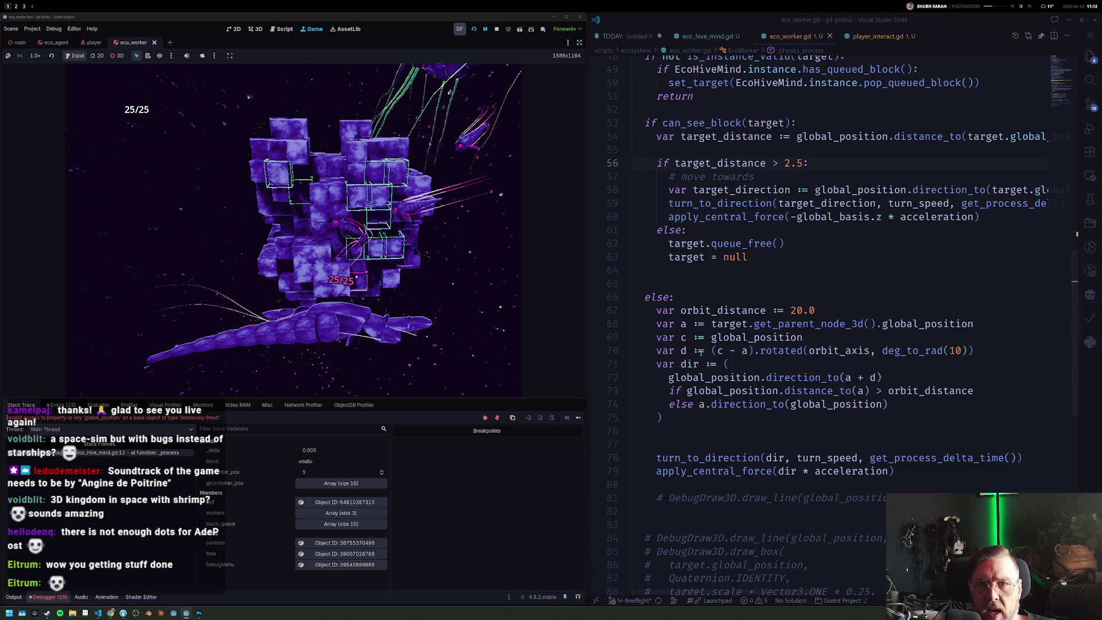
Step: Open eco_hive_mind.gd and start a new line inside add_target after the append
click(717, 40)
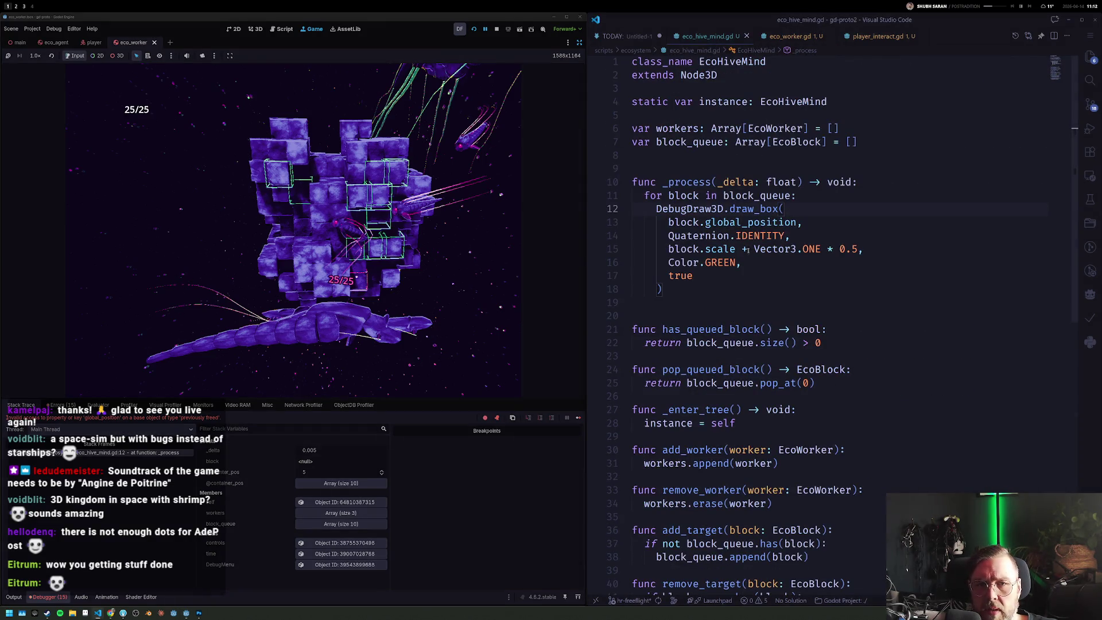
scroll(738, 306, down, 2)
scroll(740, 301, down, 3)
scroll(742, 297, up, 3)
scroll(744, 291, up, 2)
click(710, 163)
text(f)
click(861, 354)
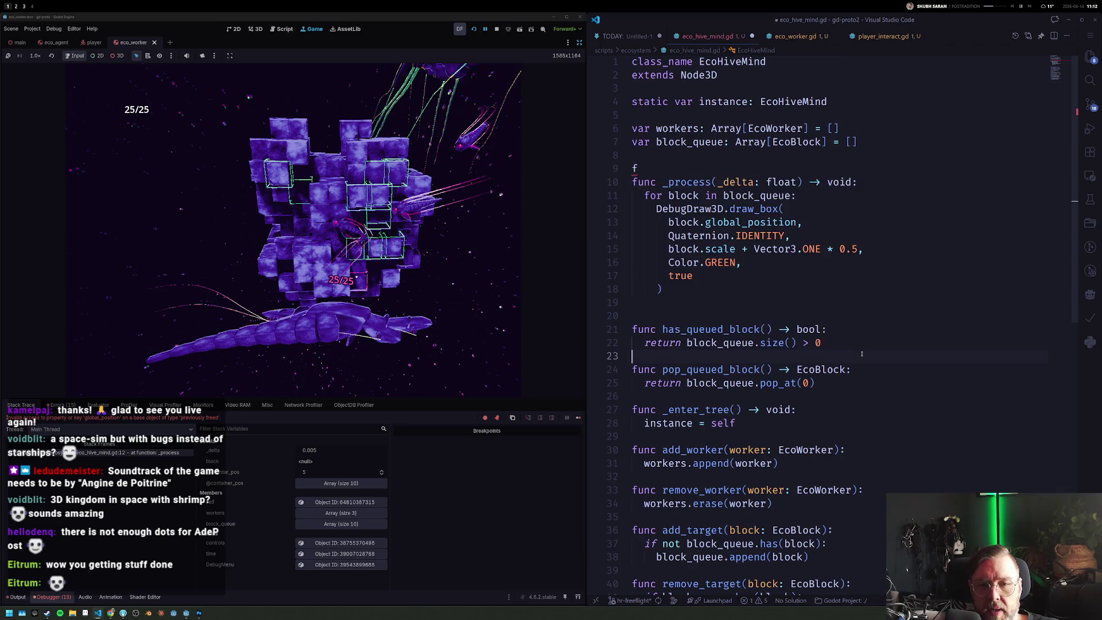
key(ctrl+End)
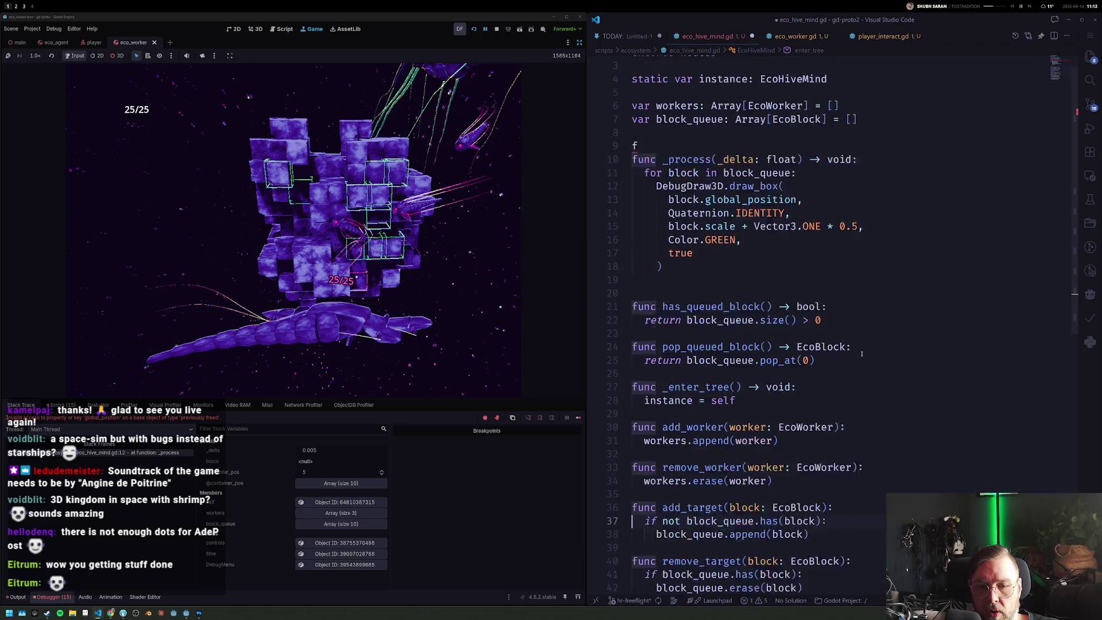
key(Up)
key(Up)
key(Up)
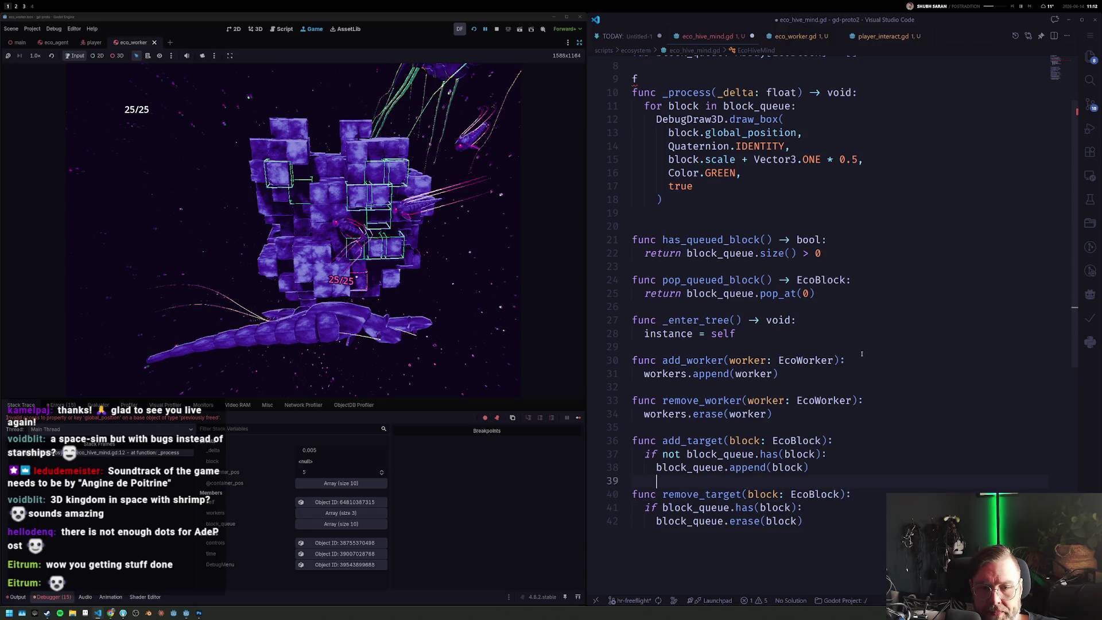
key(Up)
key(End)
key(Return)
text(block.)
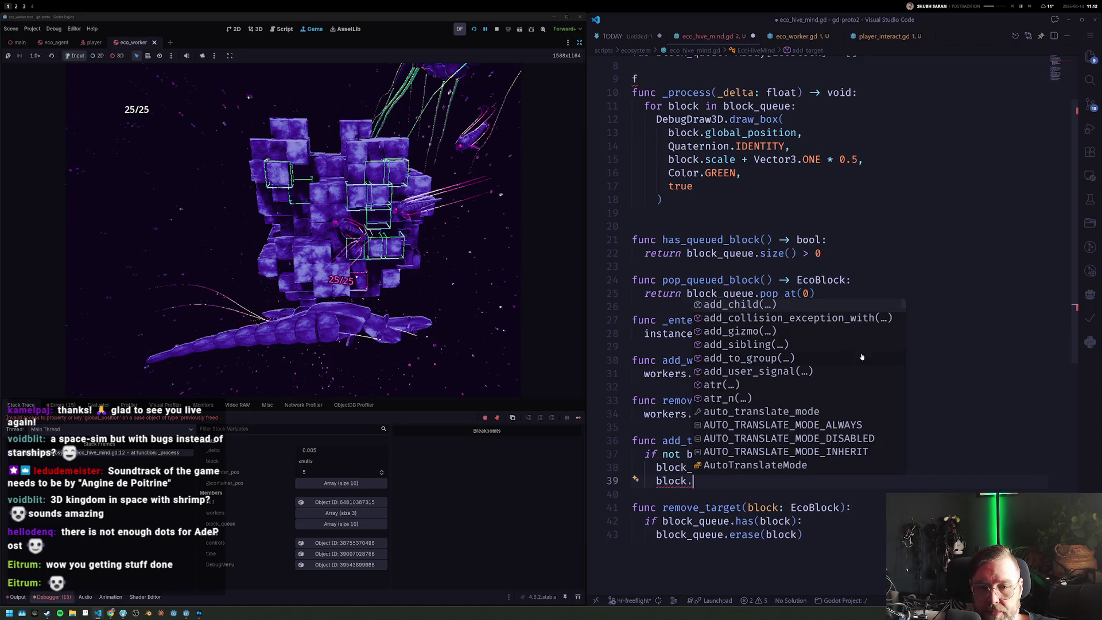
text(exit)
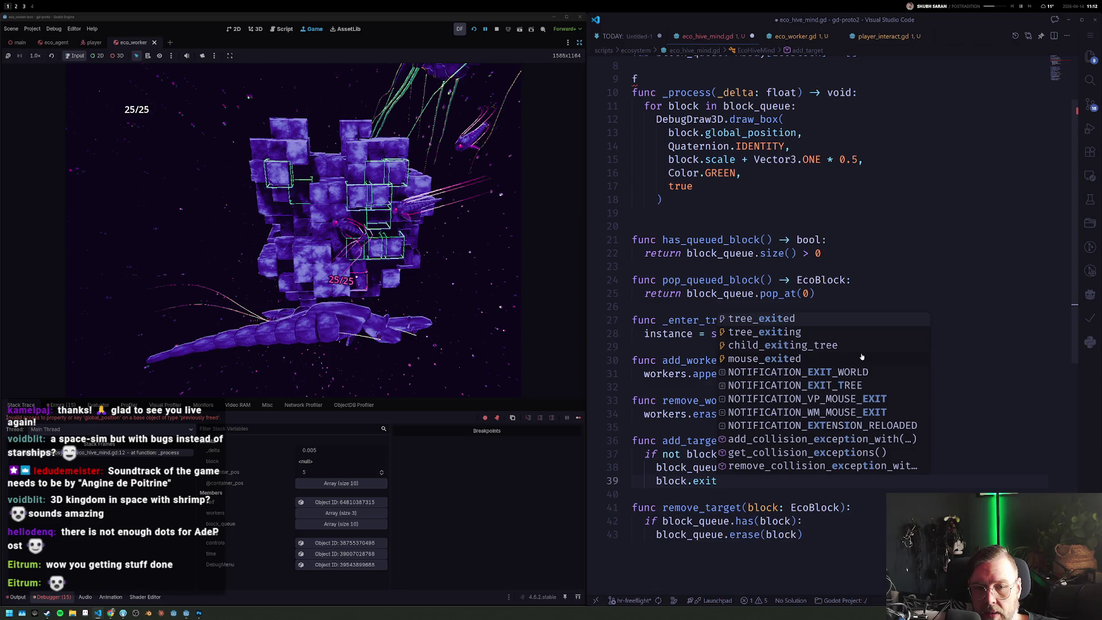
Step: Write block.tree_exiting.connect(func(): block_queue.erase(block))
key(ctrl+shift+Left)
text(d)
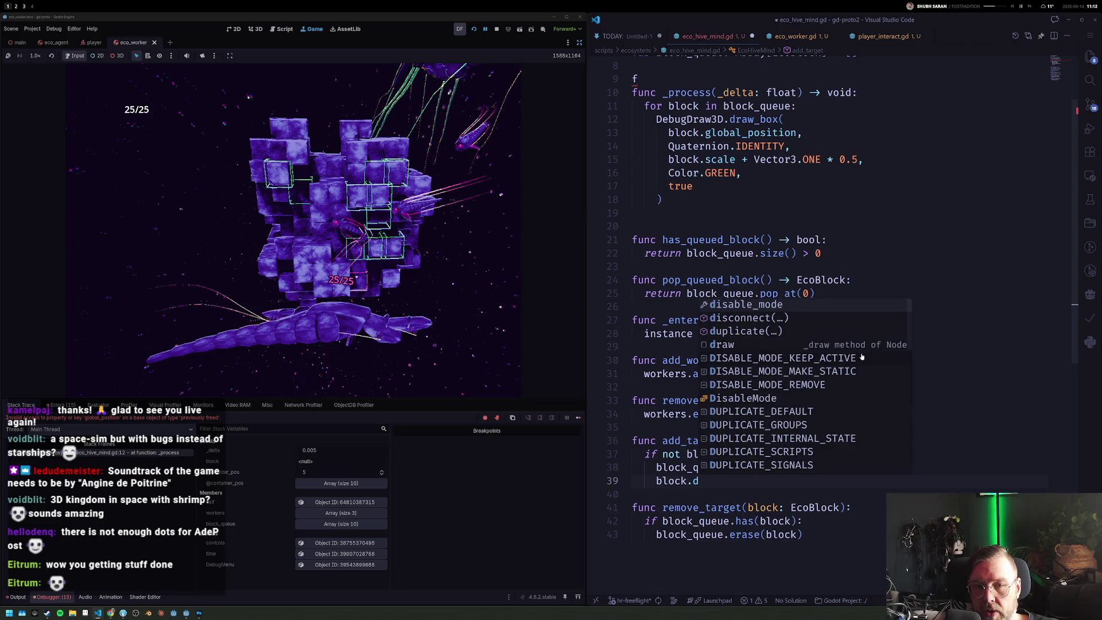
key(BackSpace)
text(free)
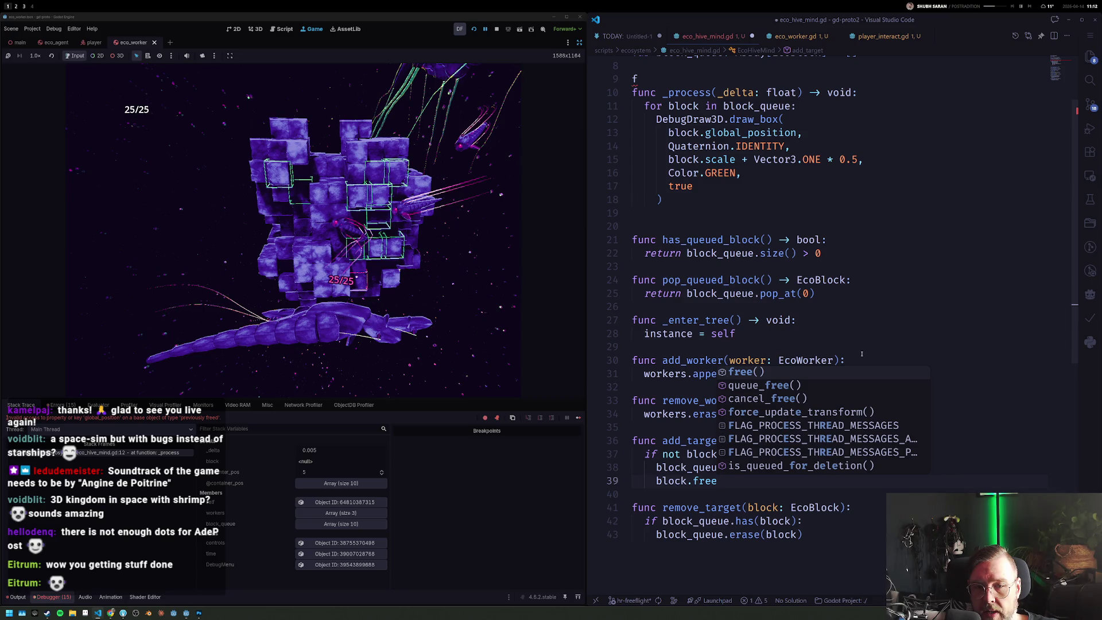
key(ctrl+shift+Left)
text(exit)
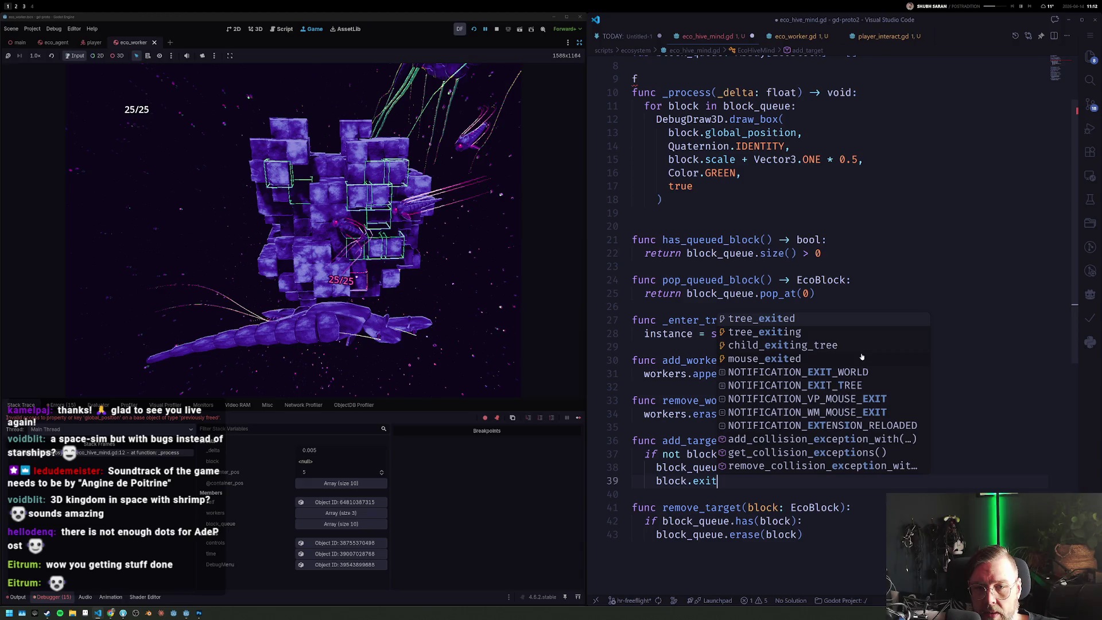
key(Down)
key(Return)
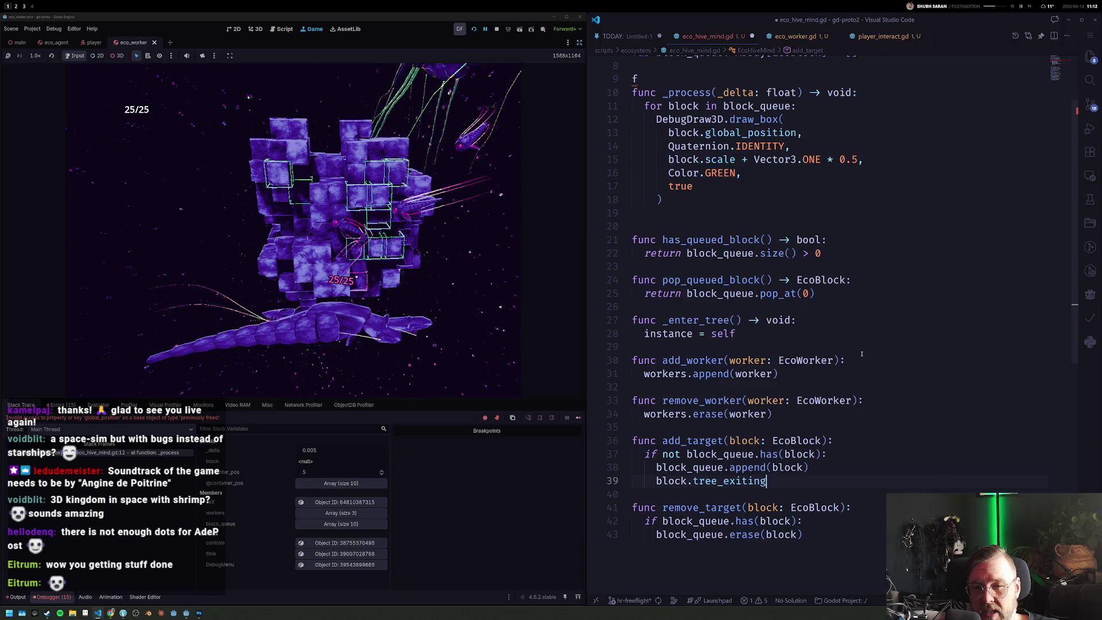
text(.connect()
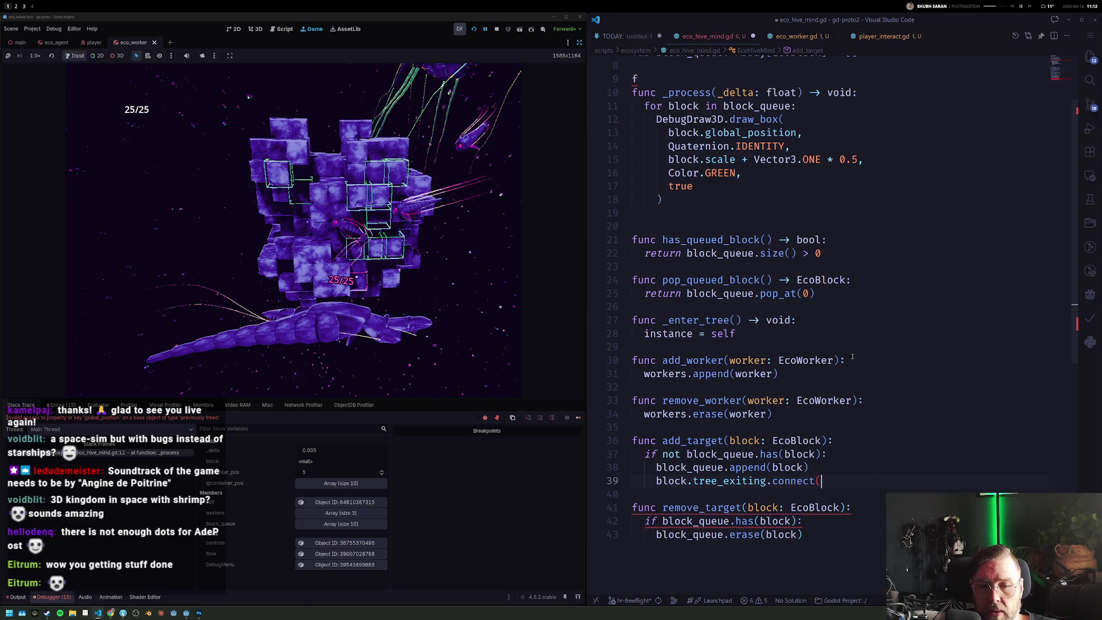
mouse_move(730, 480)
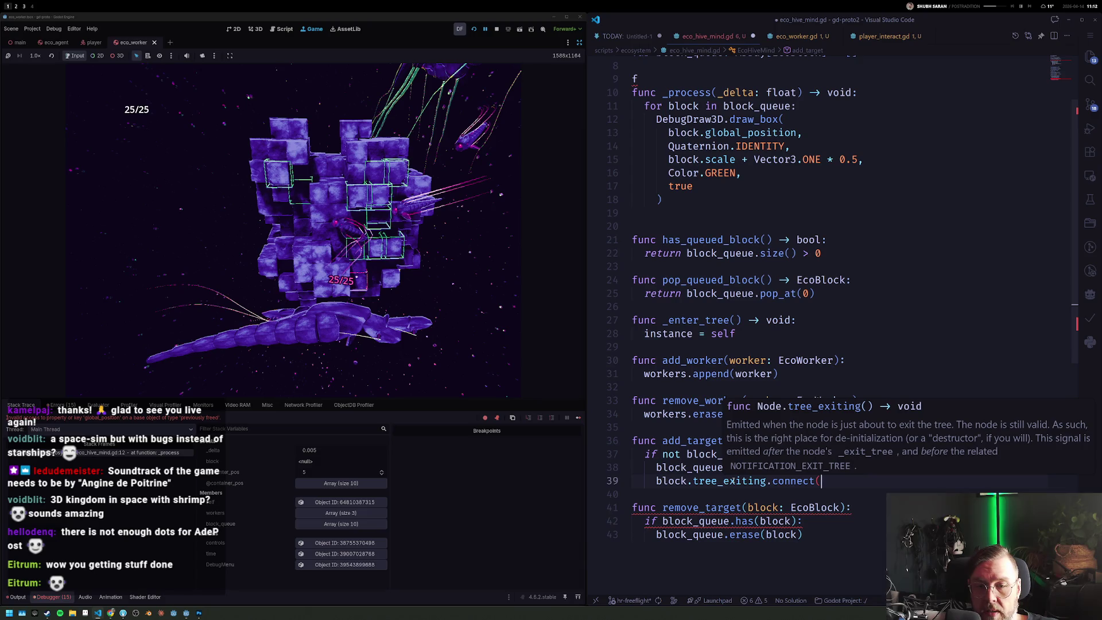
text(func():)
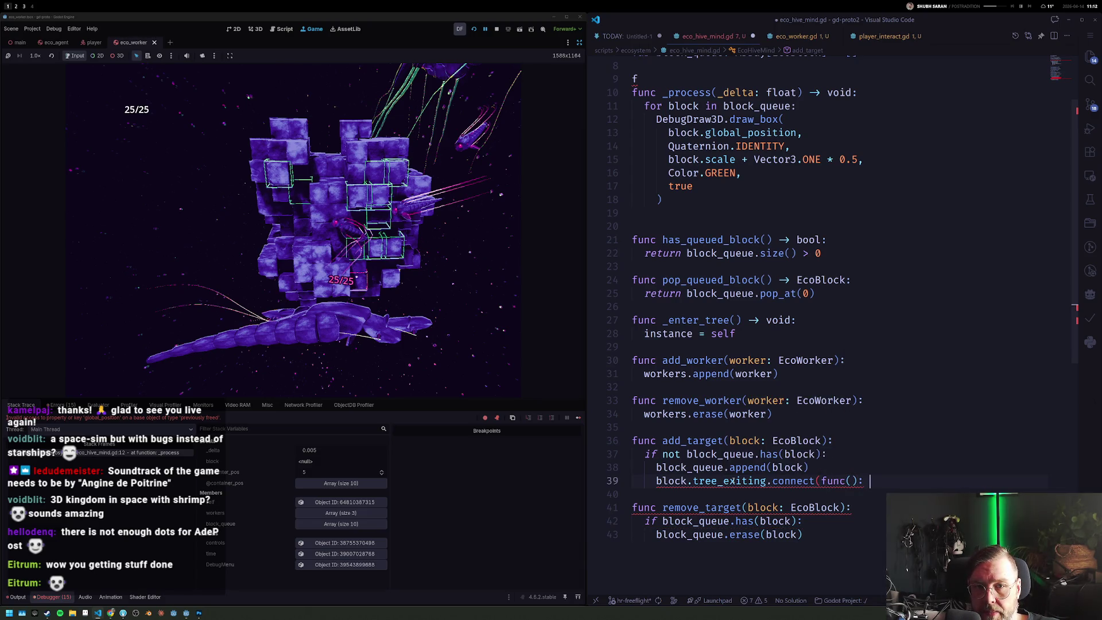
text( block_queue.remove)
key(BackSpace)
key(BackSpace)
key(BackSpace)
key(BackSpace)
key(BackSpace)
text(erase()
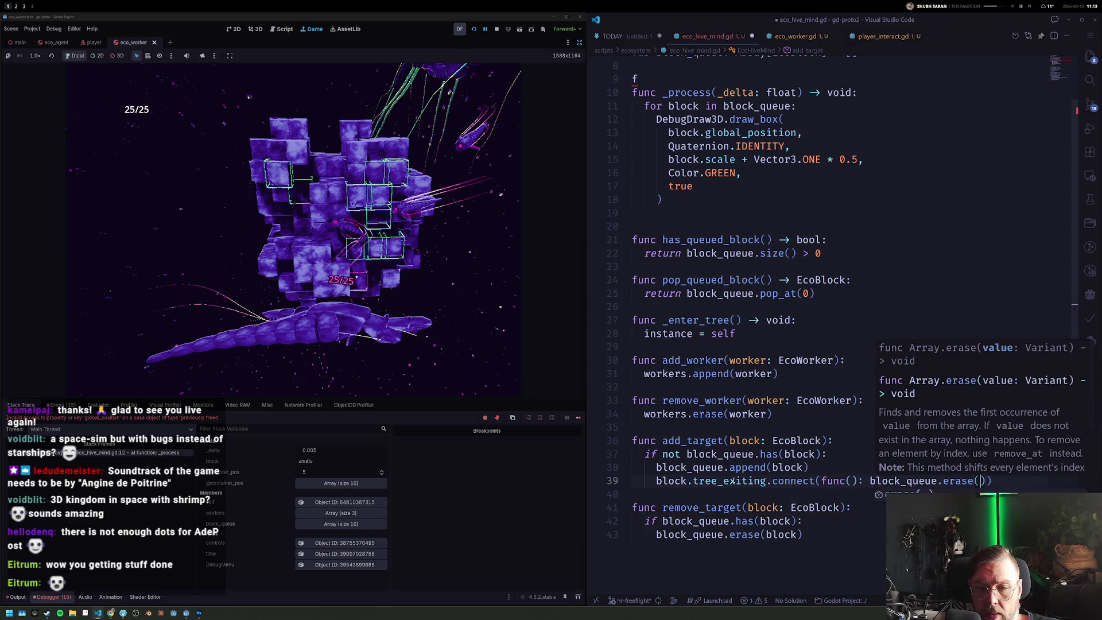
text(block)
key(Home)
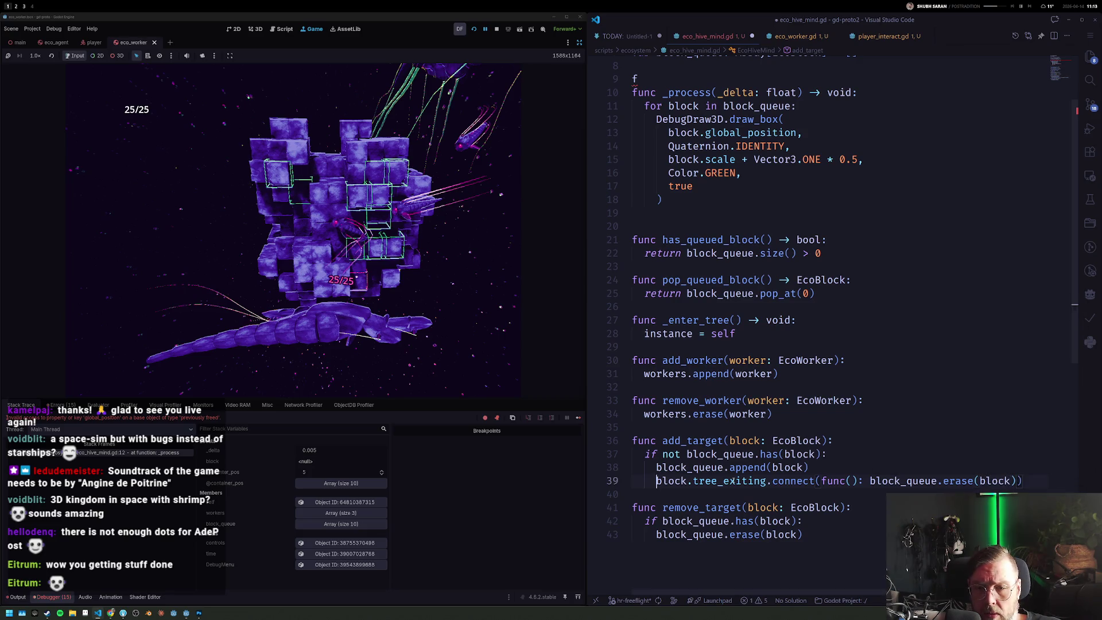
Step: Delete the stray 'f' line and save the hive mind script
click(666, 79)
scroll(665, 103, up, 1)
scroll(666, 146, up, 1)
key(BackSpace)
key(BackSpace)
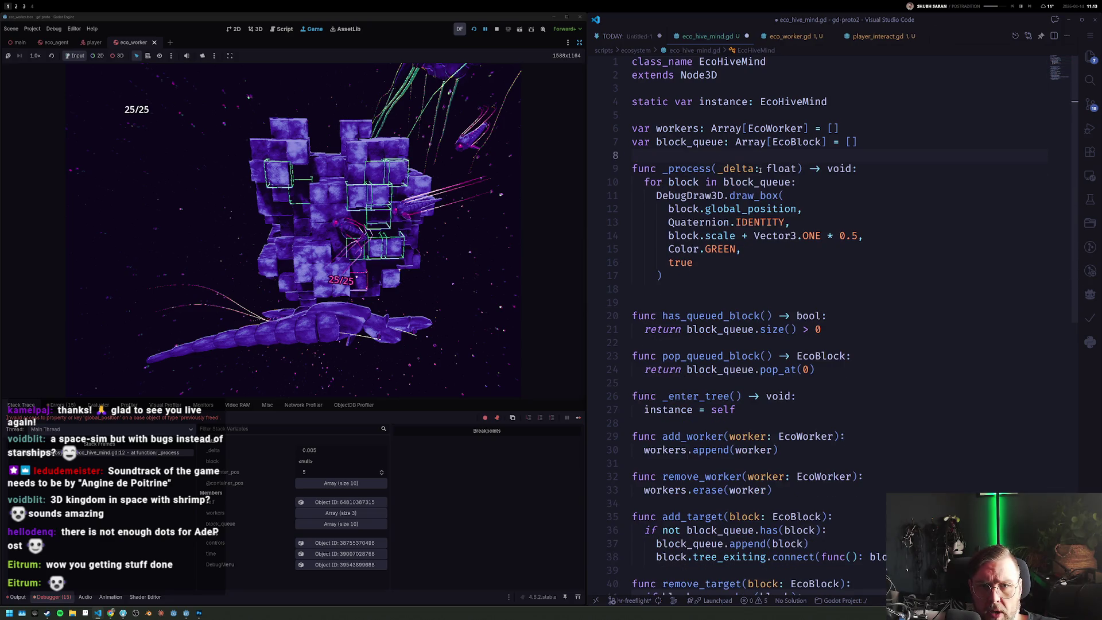
scroll(854, 316, down, 2)
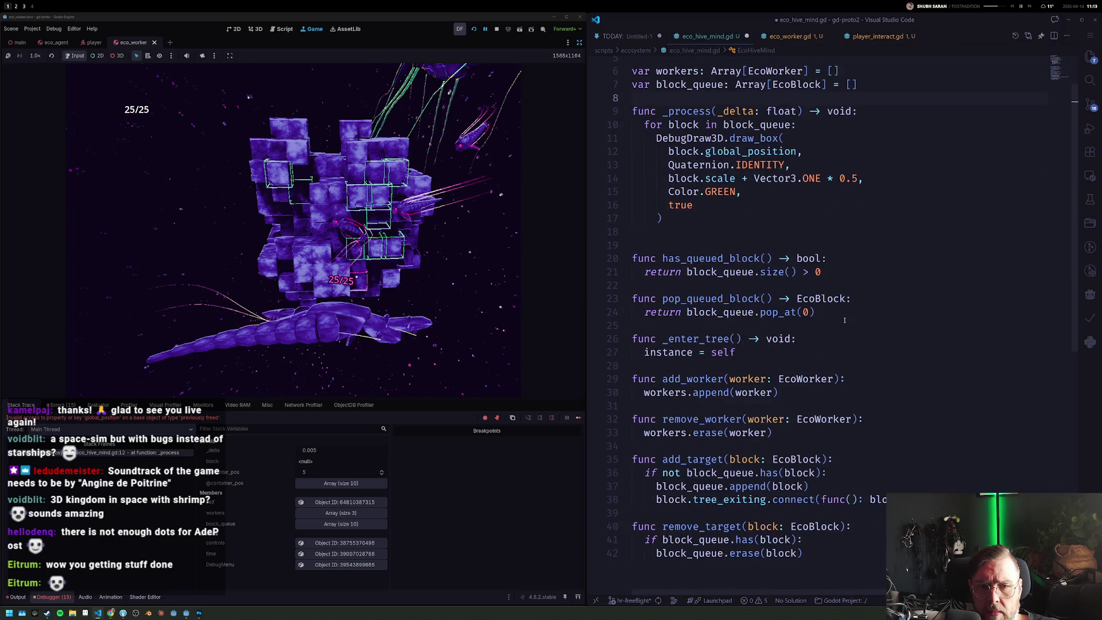
key(ctrl+s)
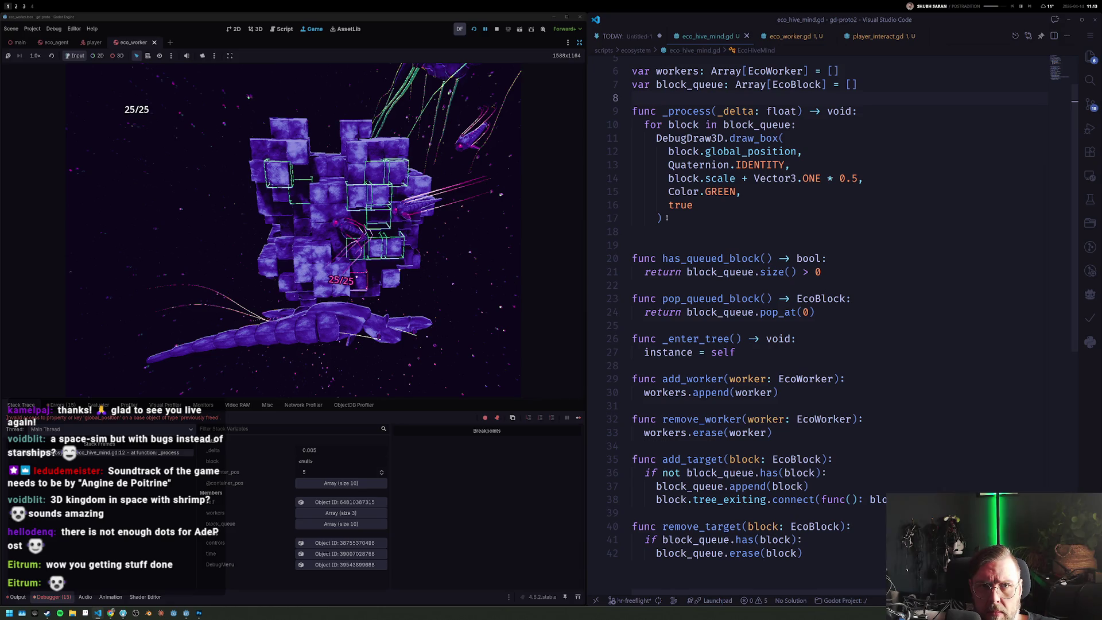
Step: Rerun the game to watch the hive mind's green debug boxes, then stop it
click(471, 28)
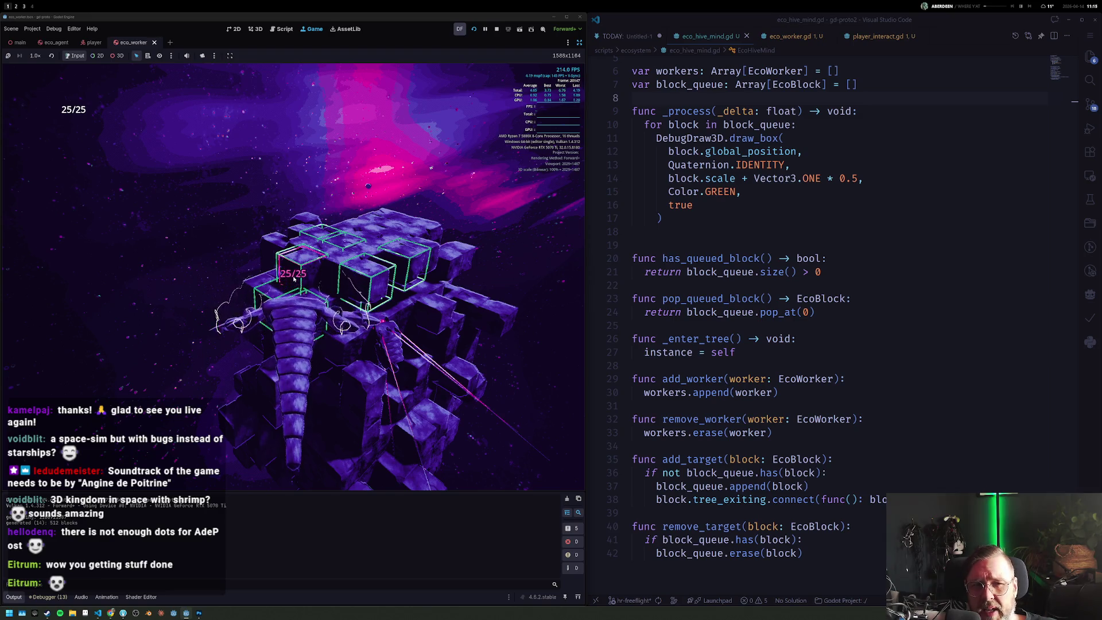
click(497, 28)
Step: Refocus the code editor and launch the game again from the Godot toolbar
click(779, 228)
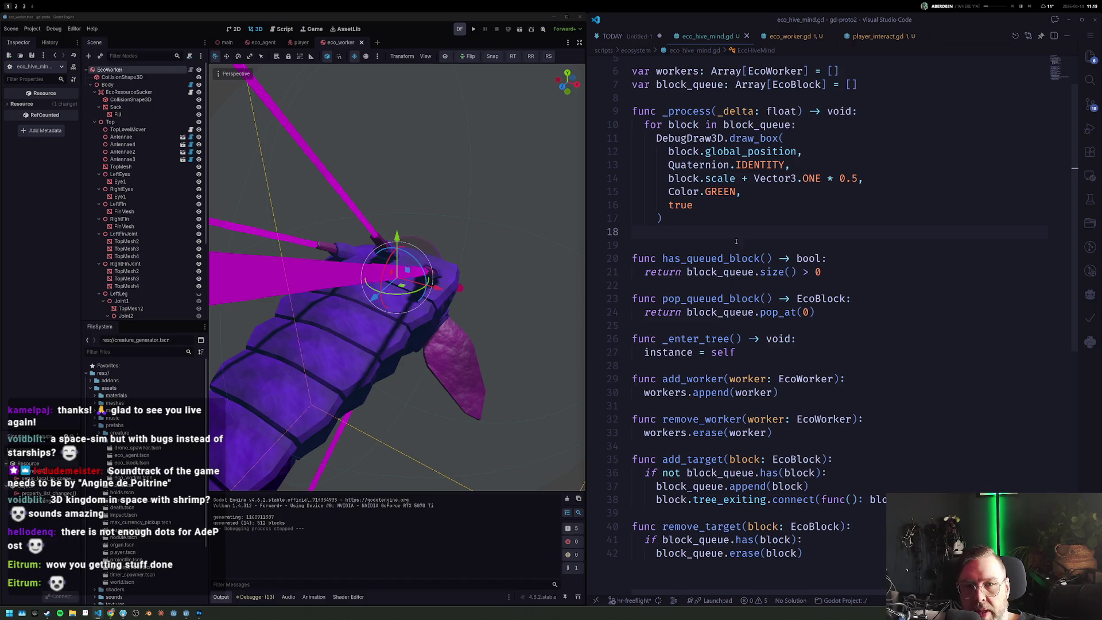
click(482, 35)
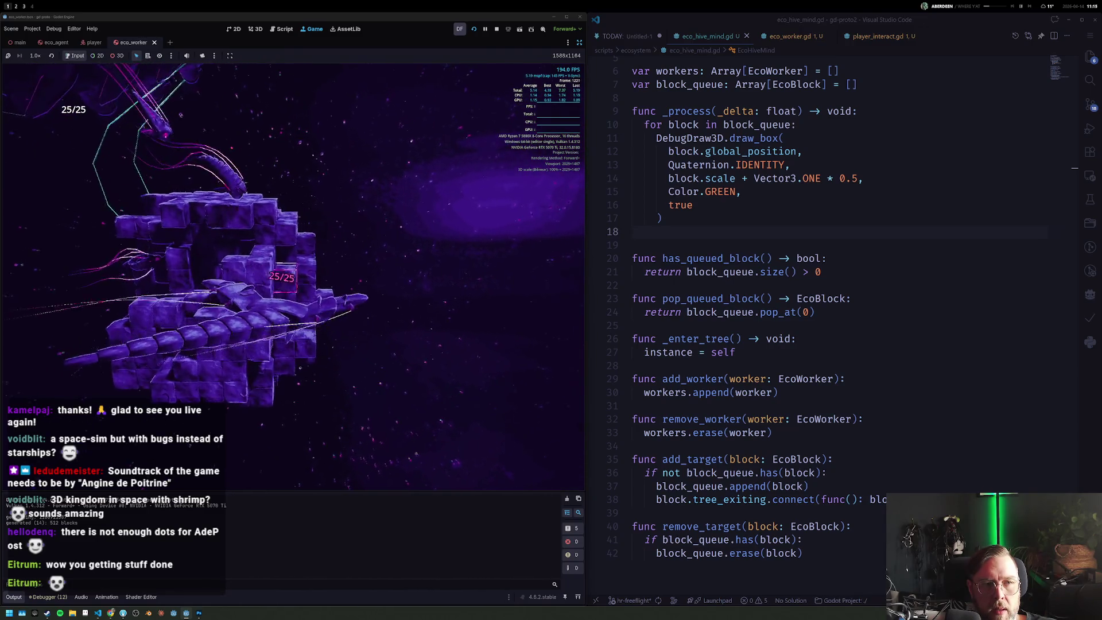
Step: In eco_worker.gd, uncomment the draw_box lines and add 'if is_instance_valid(target):' above them
key(Up)
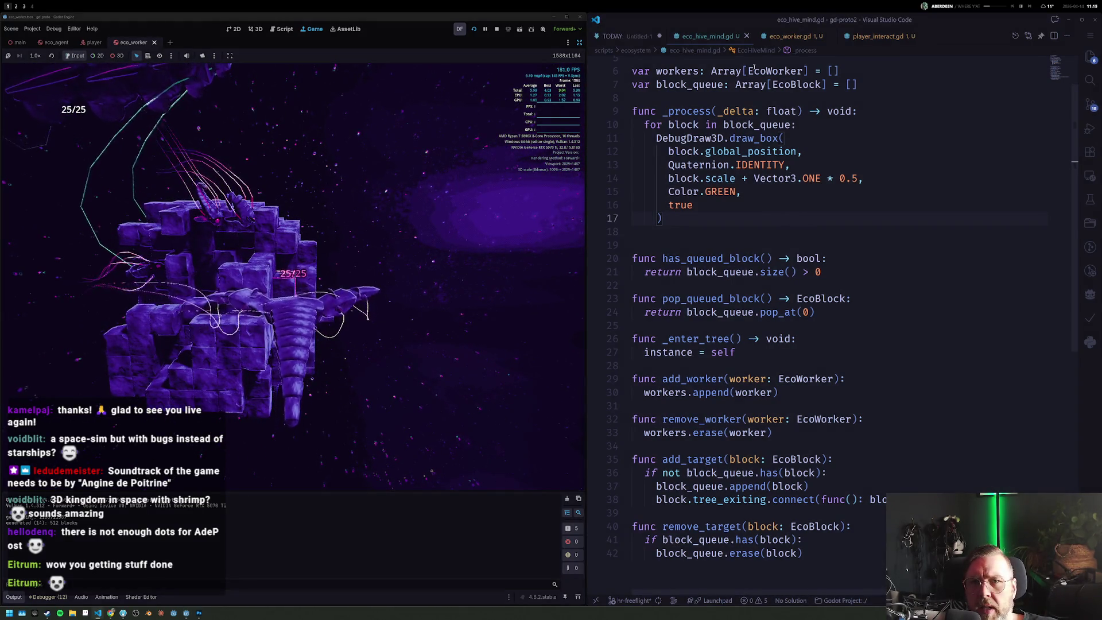
click(785, 37)
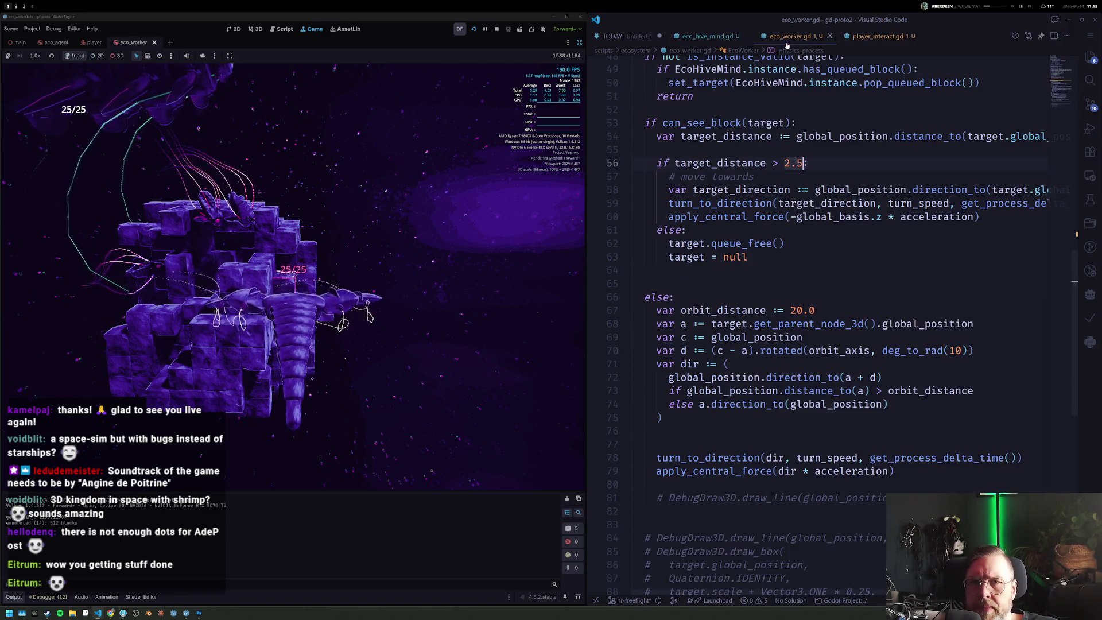
scroll(750, 514, down, 3)
key(shift+Up)
key(shift+Up)
key(shift+Up)
key(shift+Up)
key(shift+Up)
key(shift+Up)
key(shift+Up)
key(ctrl+slash)
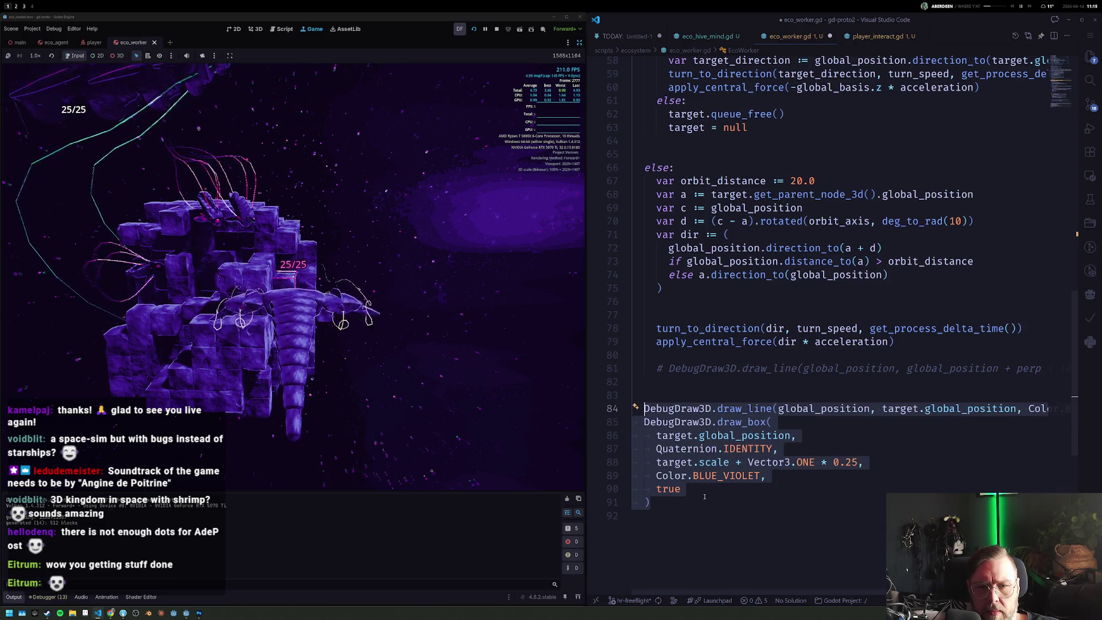
key(Escape)
key(ctrl+slash)
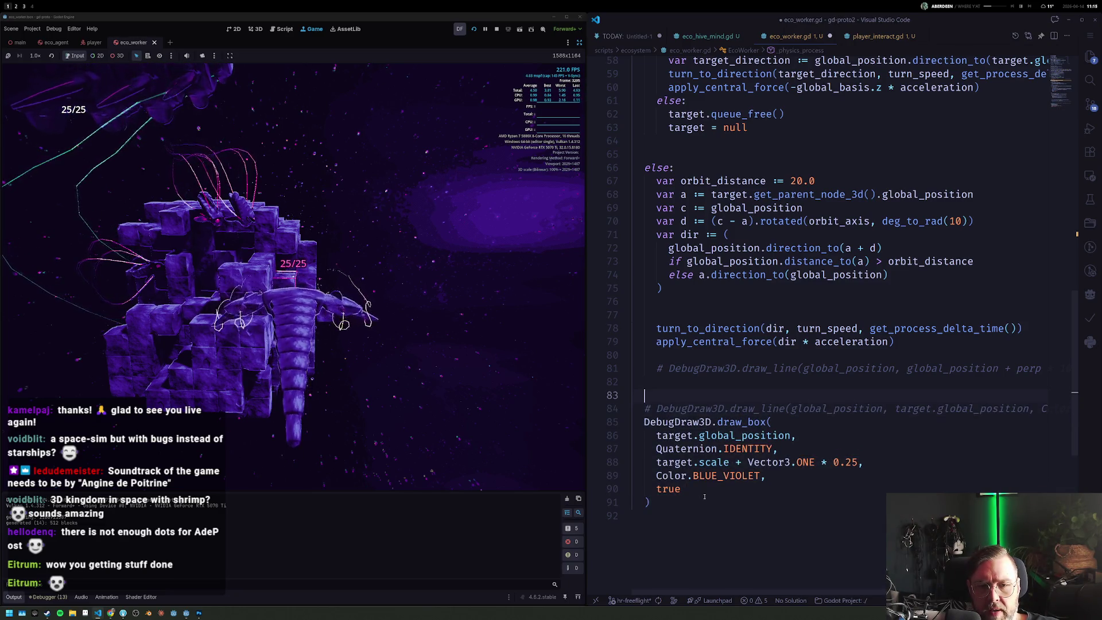
key(Down)
key(End)
key(Return)
text(if)
key(Escape)
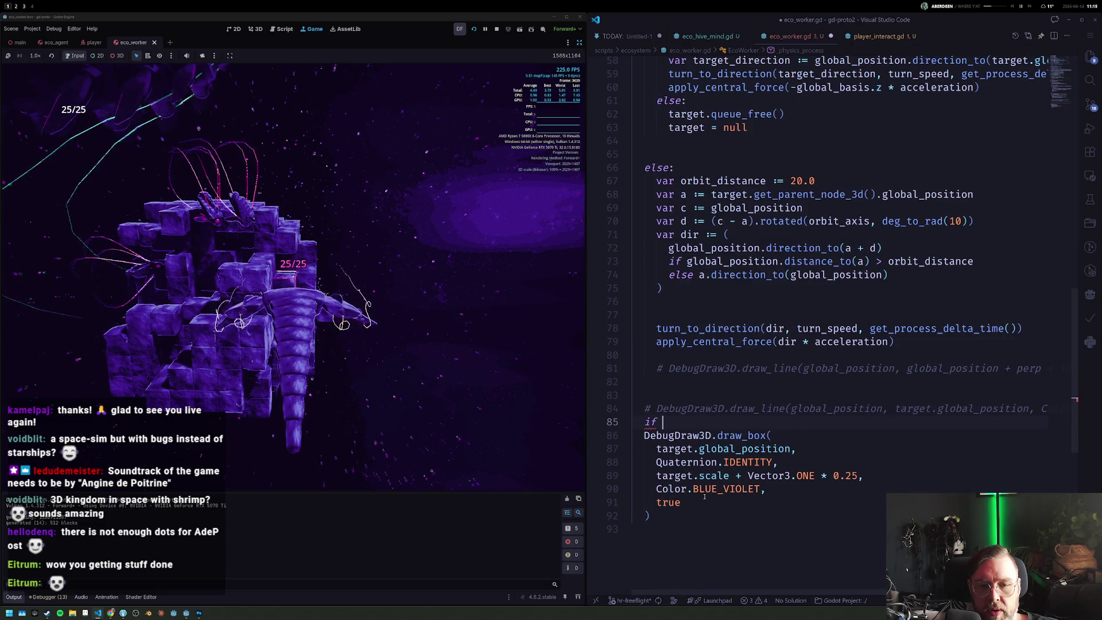
text(is_instancev)
key(Tab)
text(target))
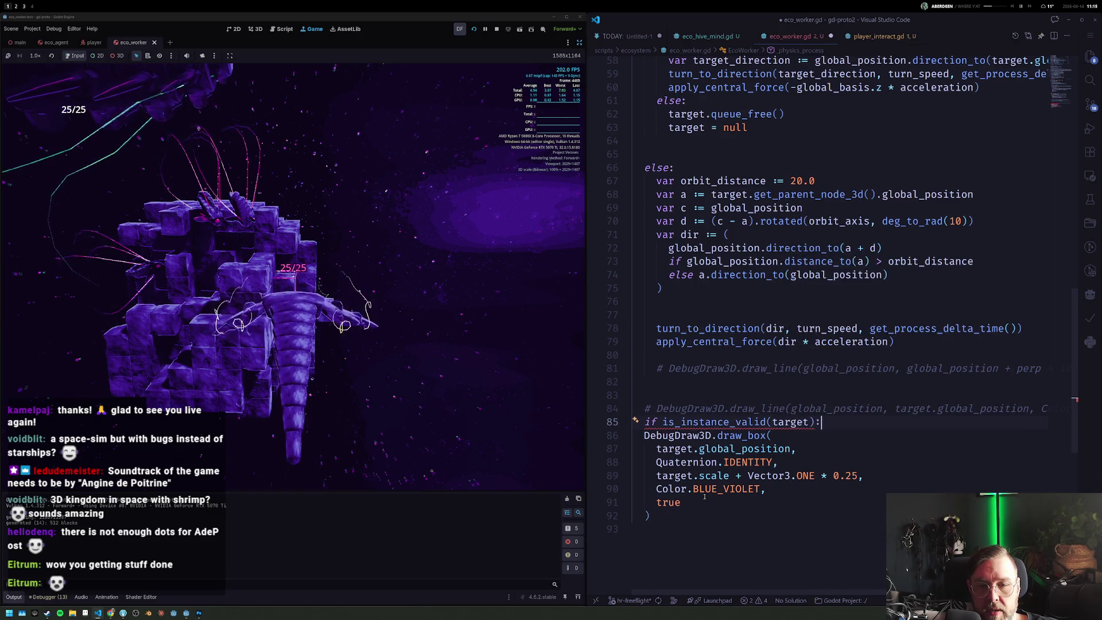
Step: Indent the draw_box block under the check and delete the leftover commented draw_line lines
key(shift+Down)
key(shift+Down)
key(shift+Down)
key(shift+Down)
key(shift+Down)
key(Escape)
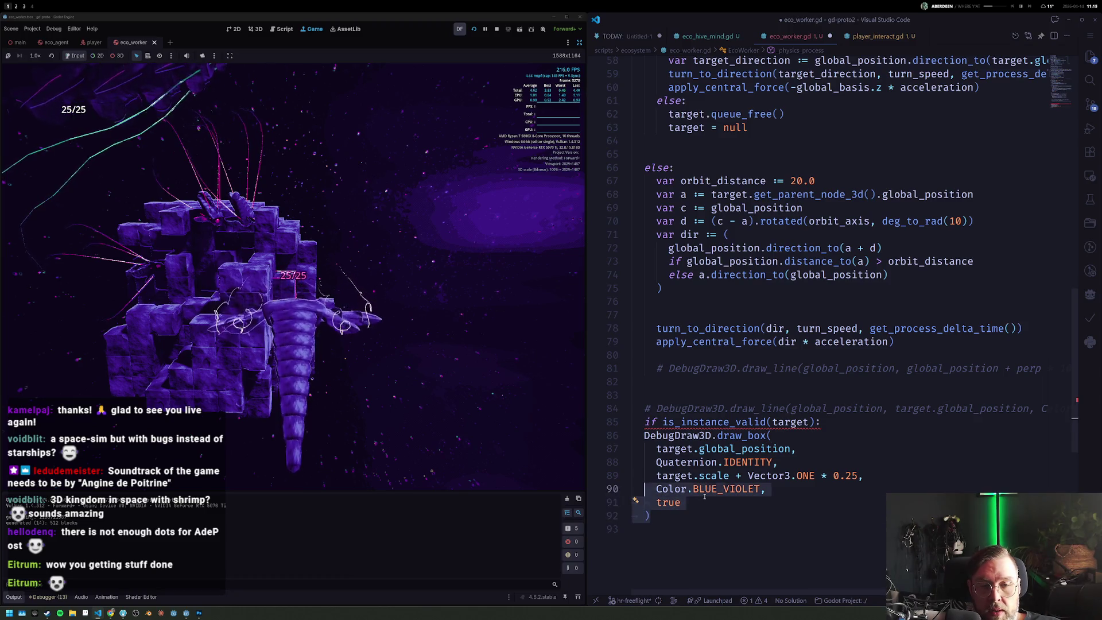
key(shift+Up)
key(shift+Up)
key(shift+Up)
key(shift+Up)
key(Tab)
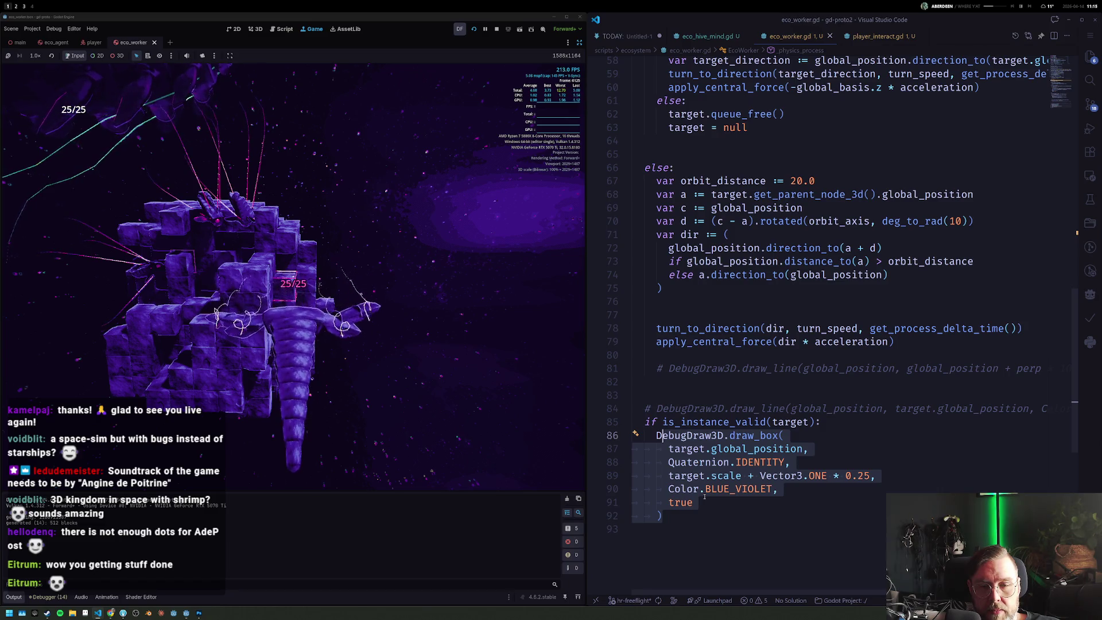
mouse_move(656, 368)
mouse_down()
mouse_move(645, 422)
mouse_move(750, 466)
mouse_up()
key(BackSpace)
key(Tab)
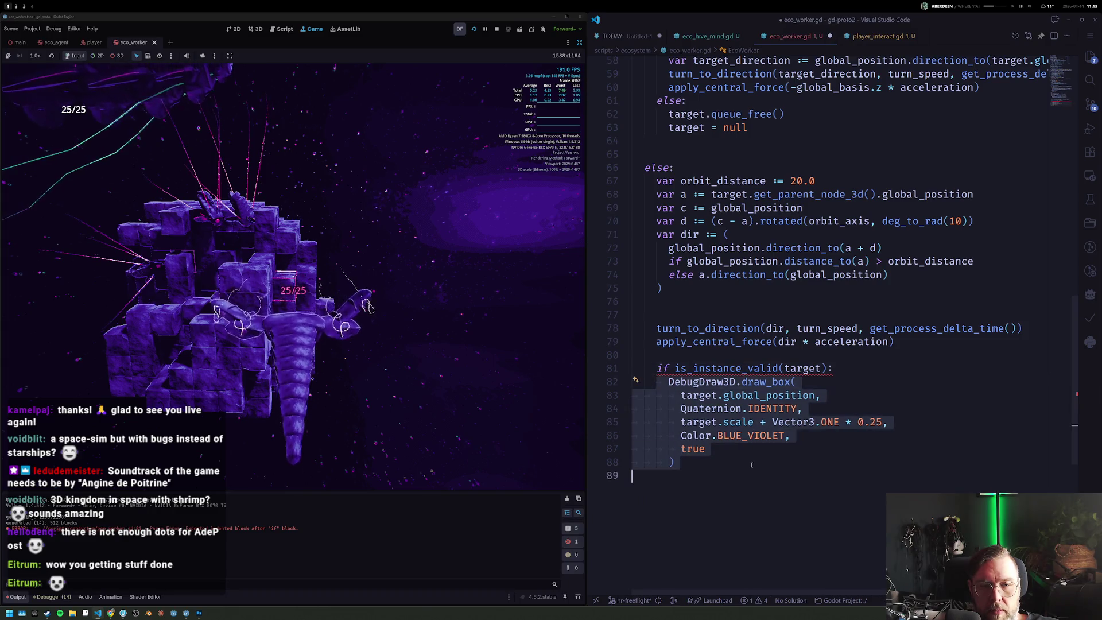
Step: Dedent the whole validity-check block to the correct level and refocus the running game
mouse_move(726, 367)
click(657, 368)
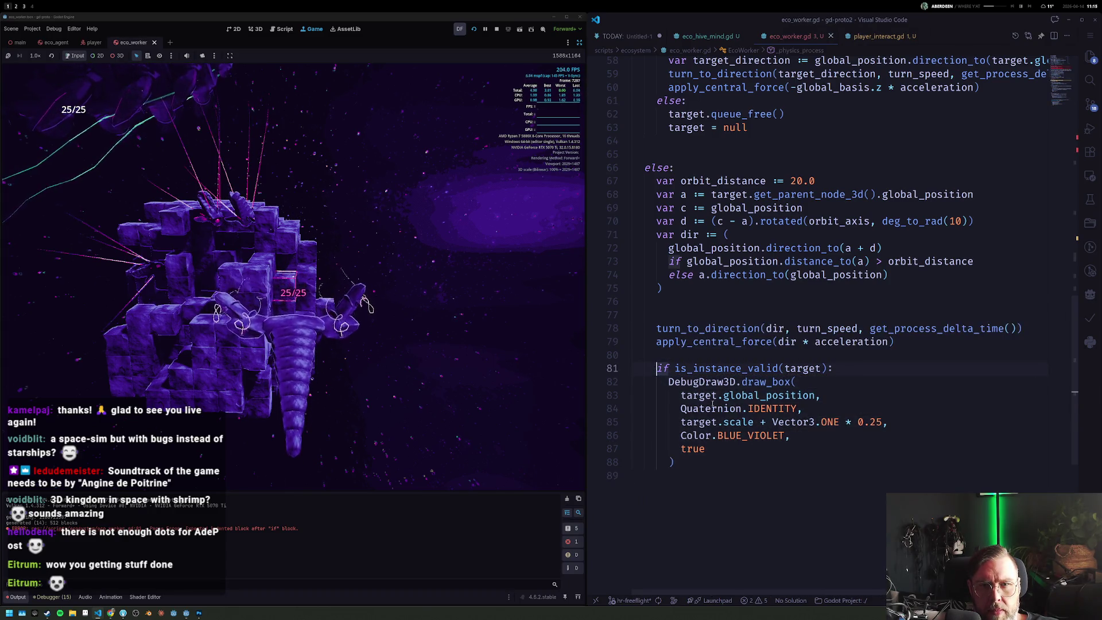
key(shift+Down)
key(shift+Down)
key(shift+Down)
key(shift+End)
key(shift+Tab)
click(585, 338)
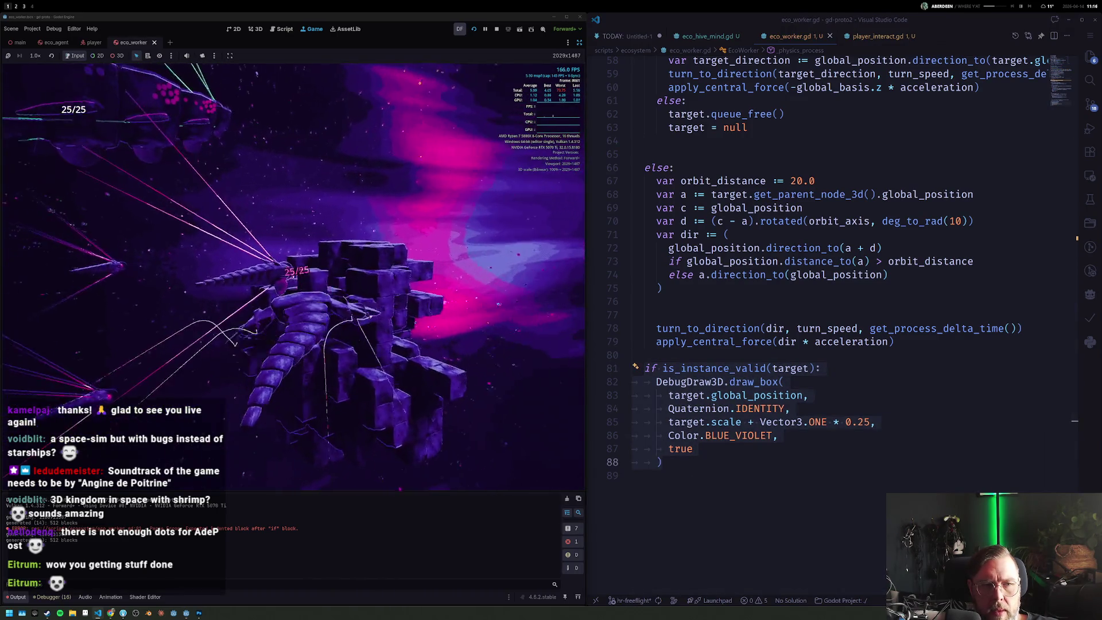